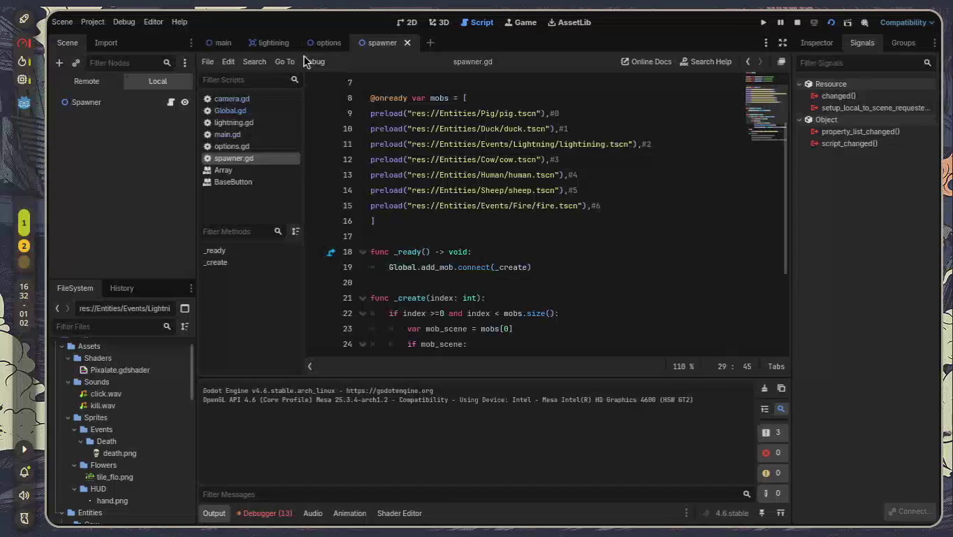
# - Open the main scene, run the project and spawn pigs with the pig button twice
pyautogui.click(219, 42)
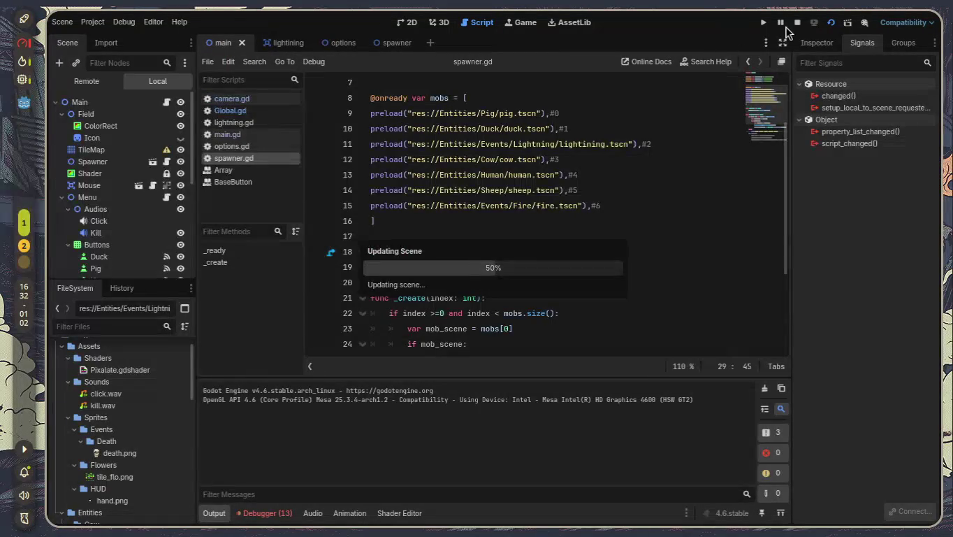
pyautogui.click(763, 24)
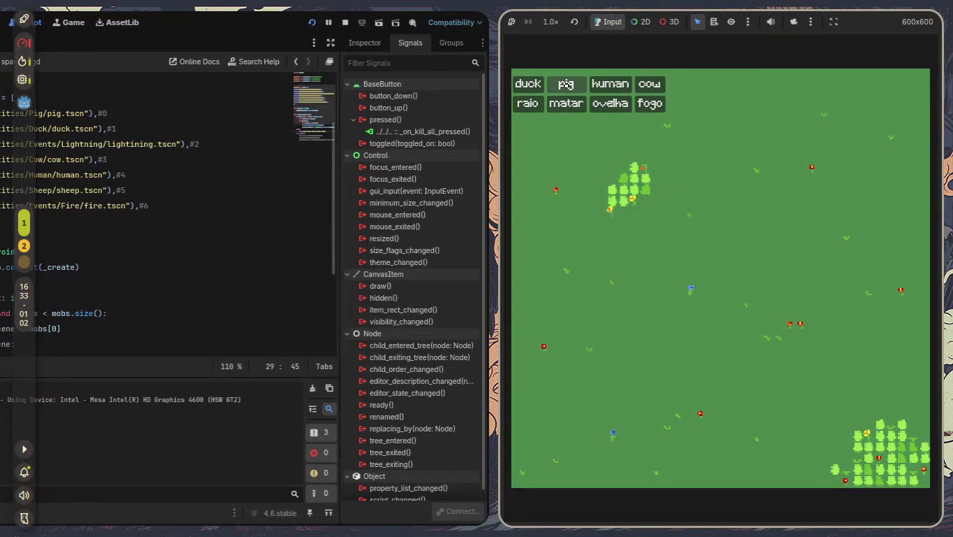
pyautogui.click(566, 85)
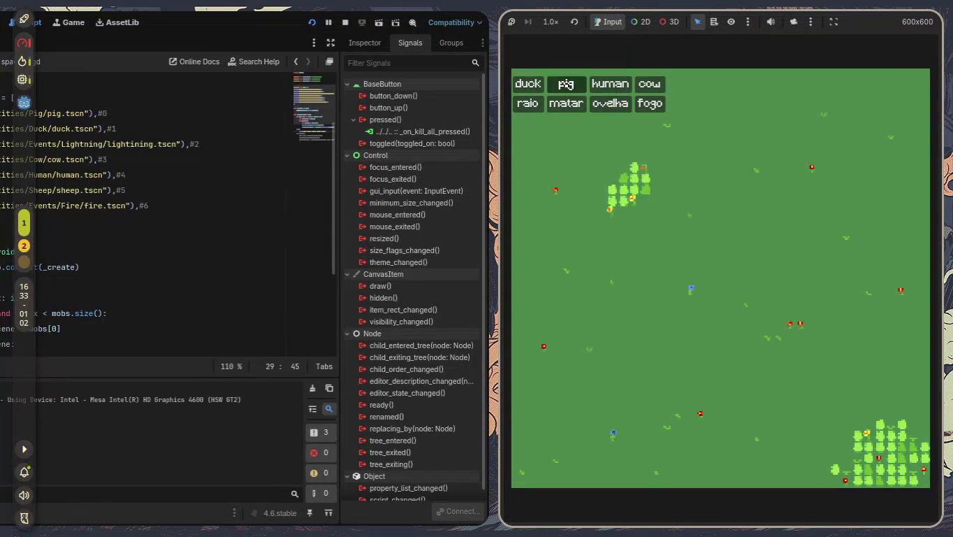
pyautogui.click(565, 85)
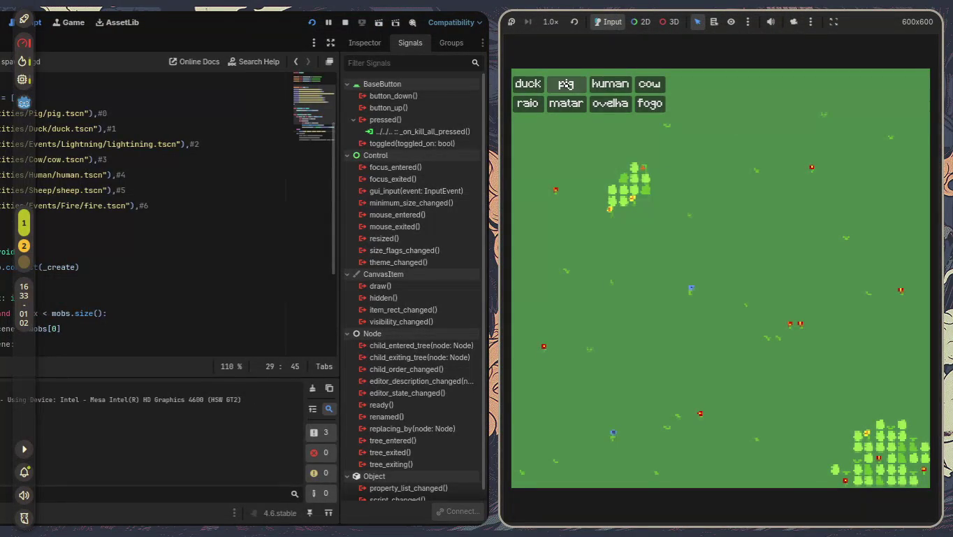
# - Stop the game, review the Debugger's Errors list, and switch to the terminal workspace
pyautogui.press('F8')
pyautogui.click(260, 512)
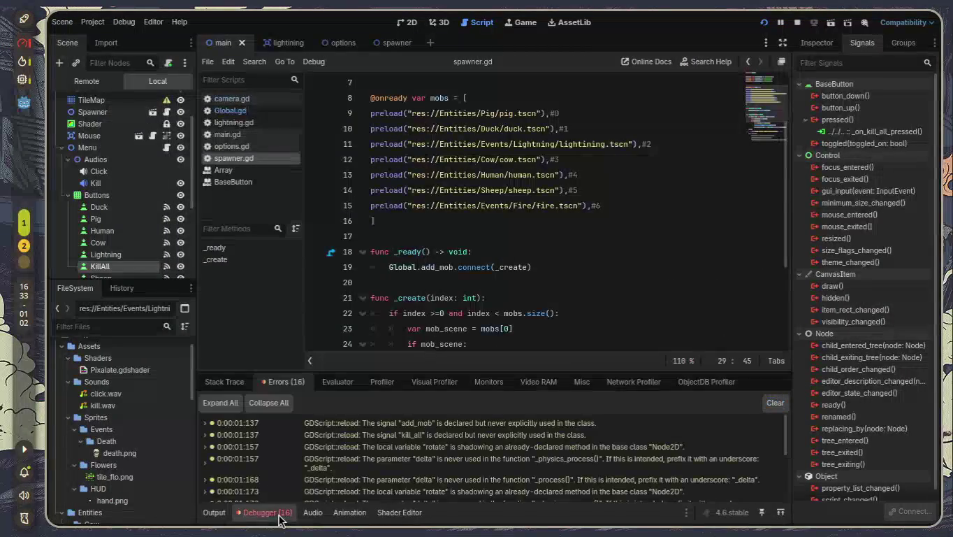
pyautogui.scroll(-2, 304, 487)
pyautogui.press('super+2')
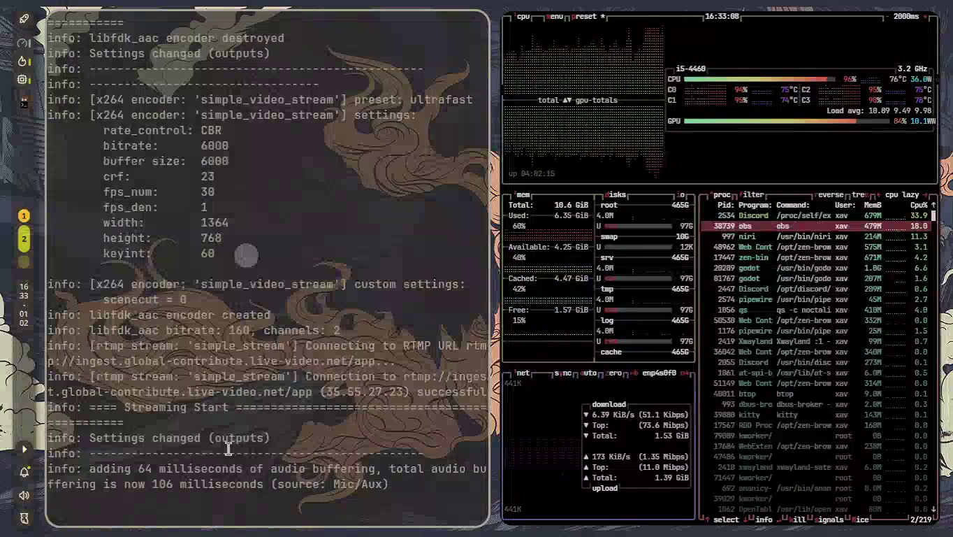
# - Back in Godot, stop and rerun the game with F5, then check the stack trace and Output log
pyautogui.press('super+1')
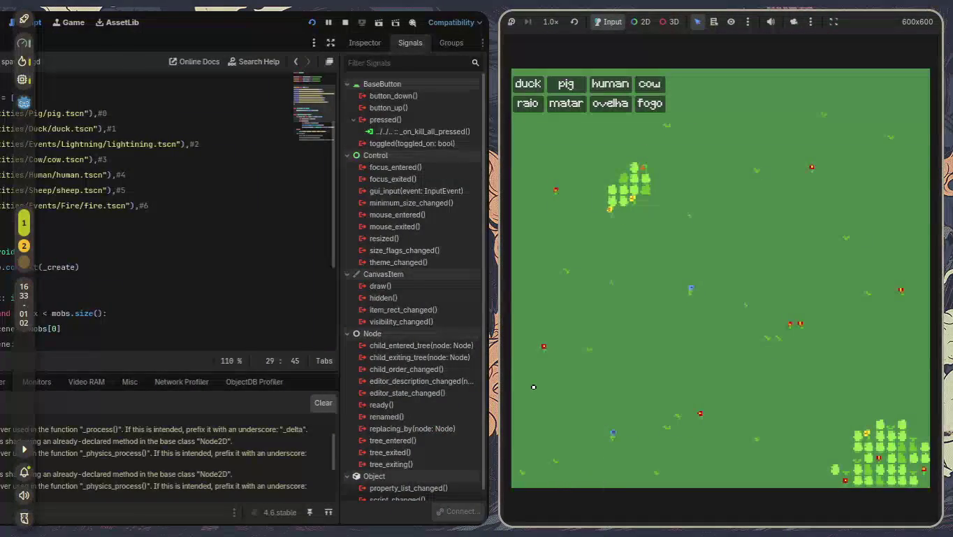
pyautogui.press('super+q')
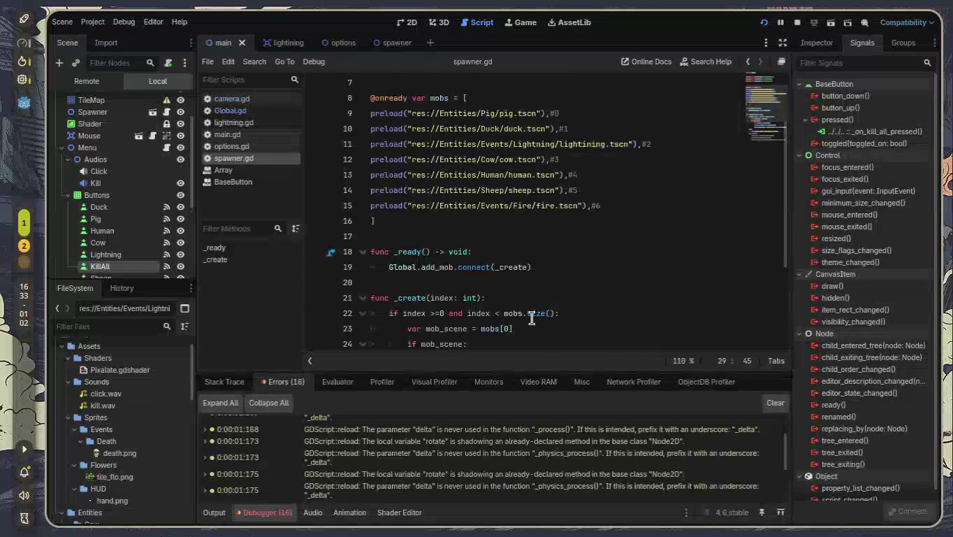
pyautogui.scroll(-1, 527, 307)
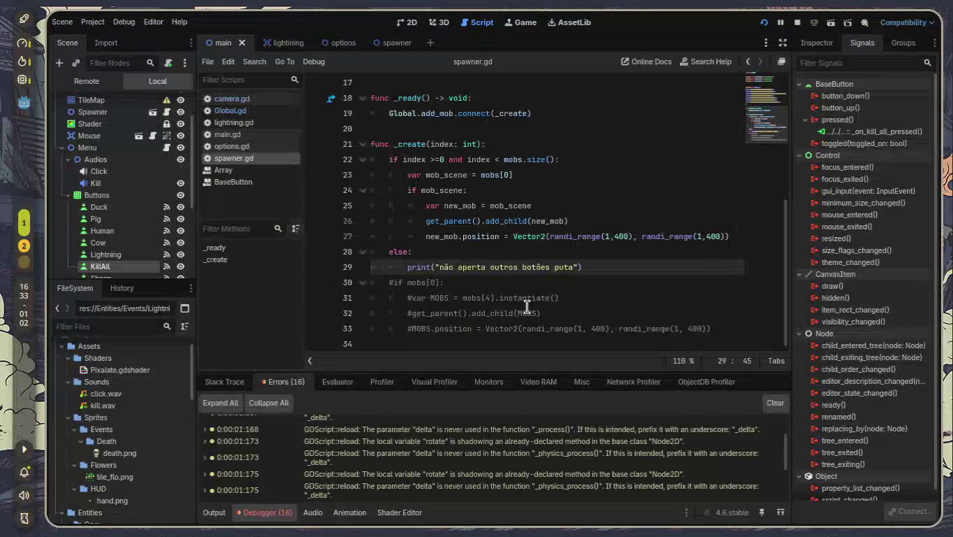
pyautogui.press('F5')
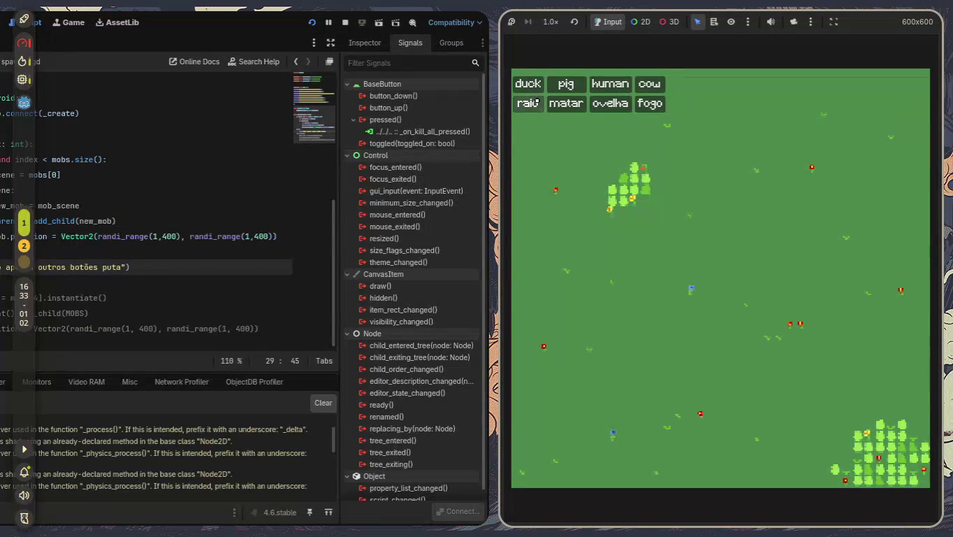
pyautogui.press('F8')
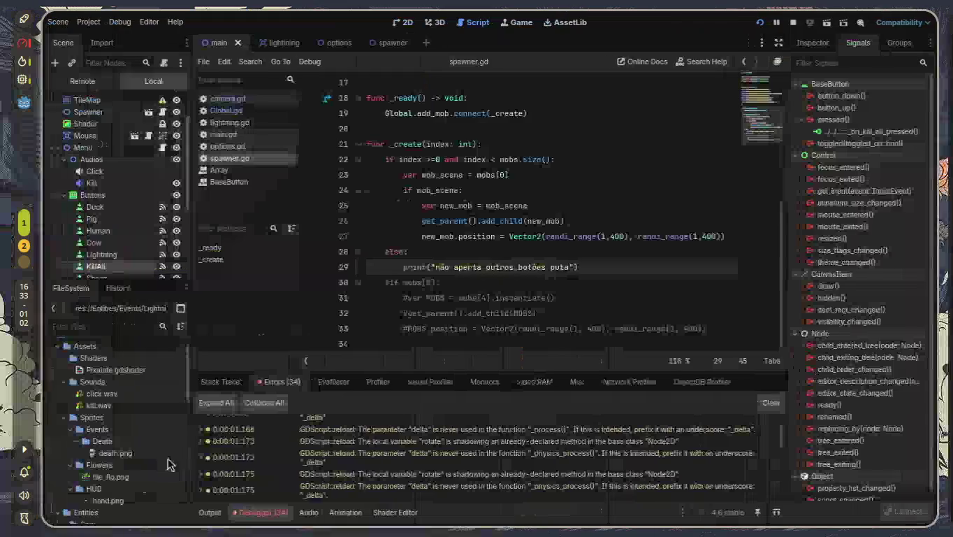
pyautogui.click(223, 382)
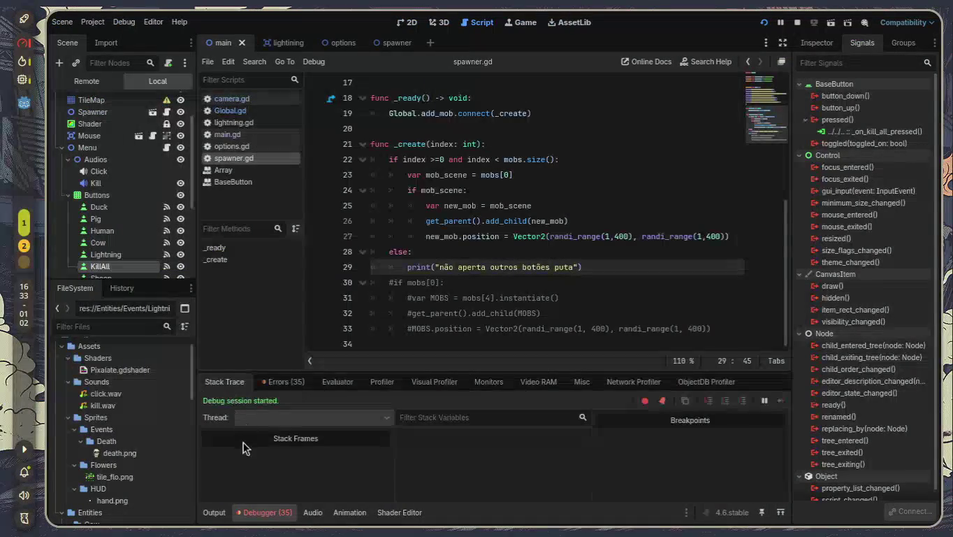
pyautogui.click(216, 514)
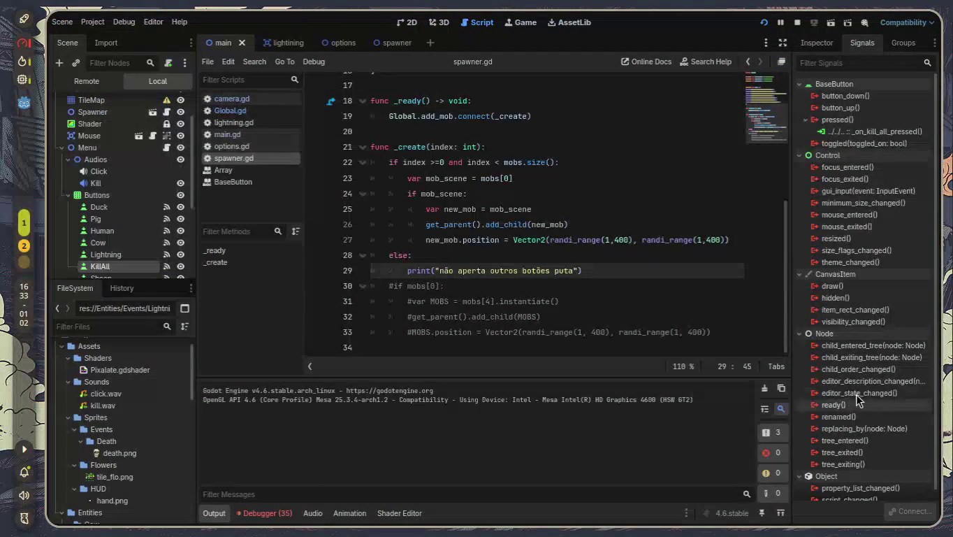
# - Run the game once more, return the editor to full screen and select the _create function body
pyautogui.press('F5')
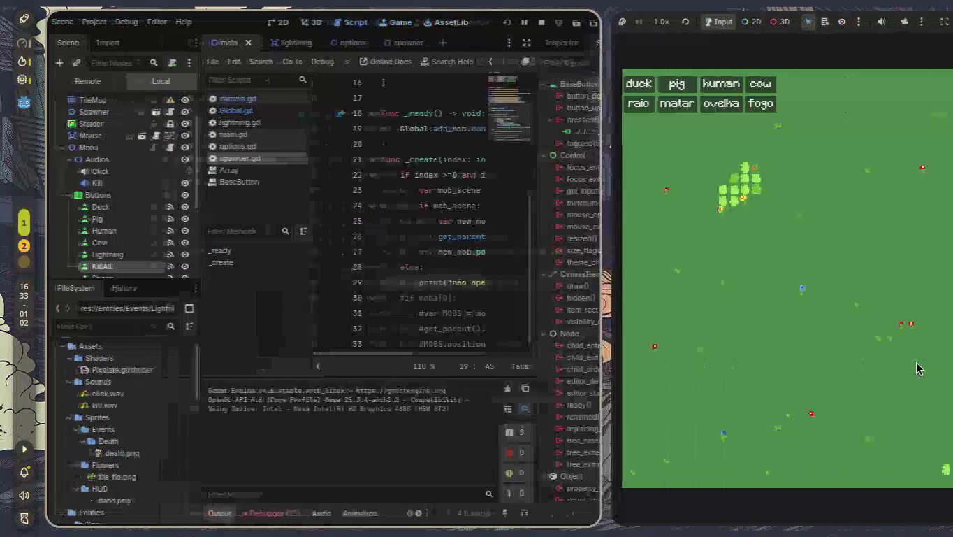
pyautogui.click(605, 105)
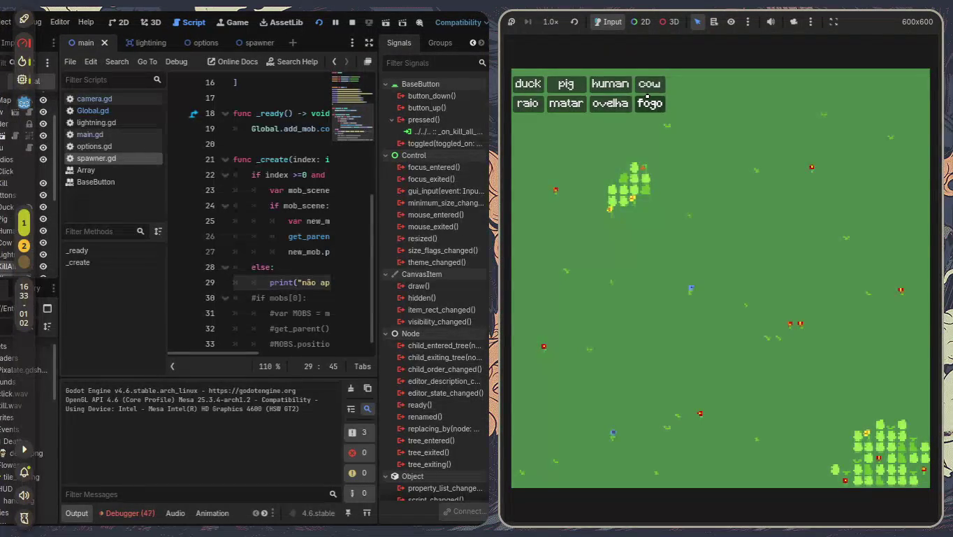
pyautogui.click(274, 383)
pyautogui.press('super+f')
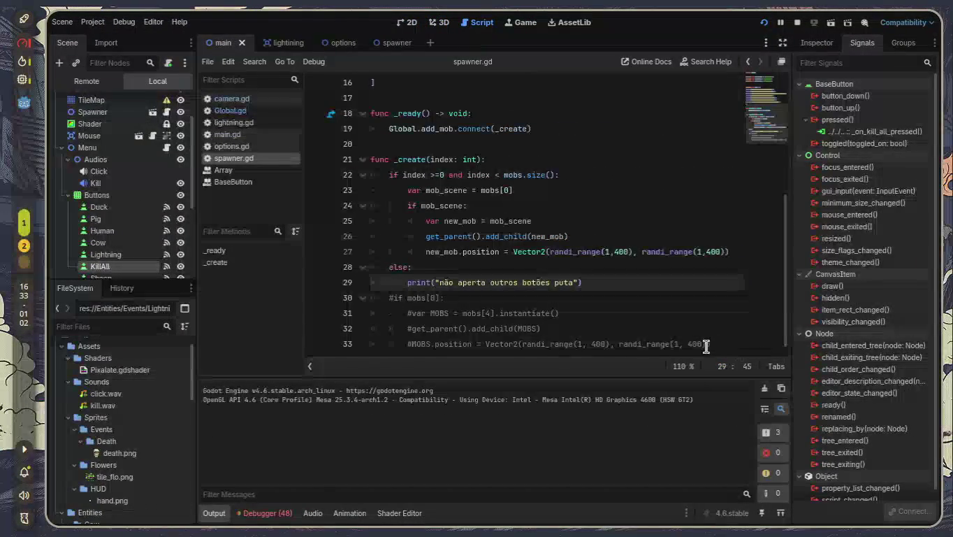
pyautogui.moveTo(582, 282); pyautogui.dragTo(298, 174)
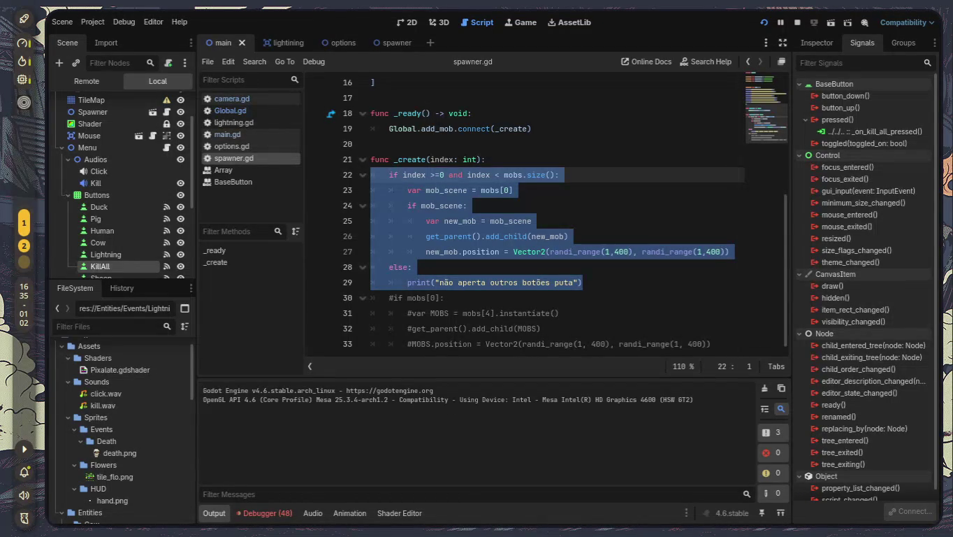
# - Select all spawner.gd code from line 3 to the end and delete it, keeping only 'extends Node2D'
pyautogui.scroll(4, 412, 190)
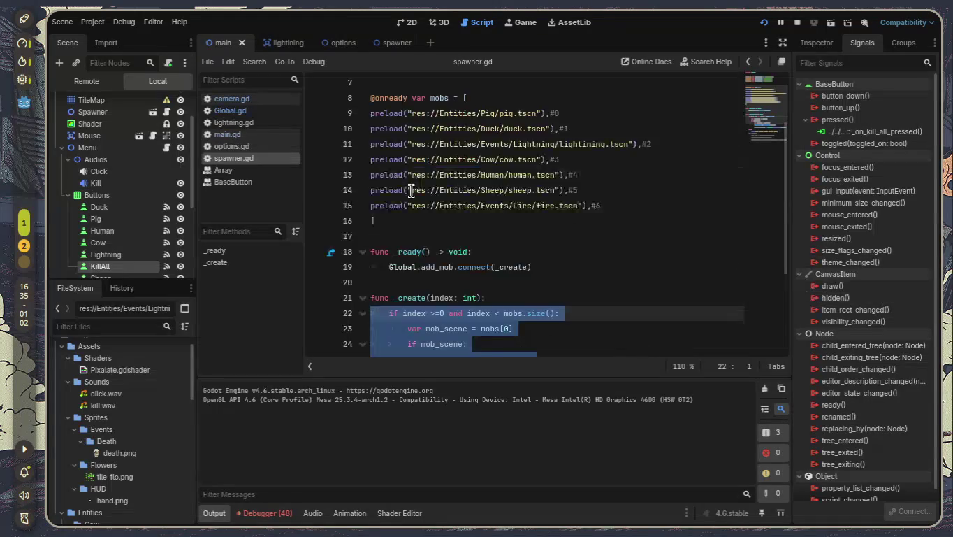
pyautogui.scroll(1, 437, 199)
pyautogui.scroll(-5, 503, 237)
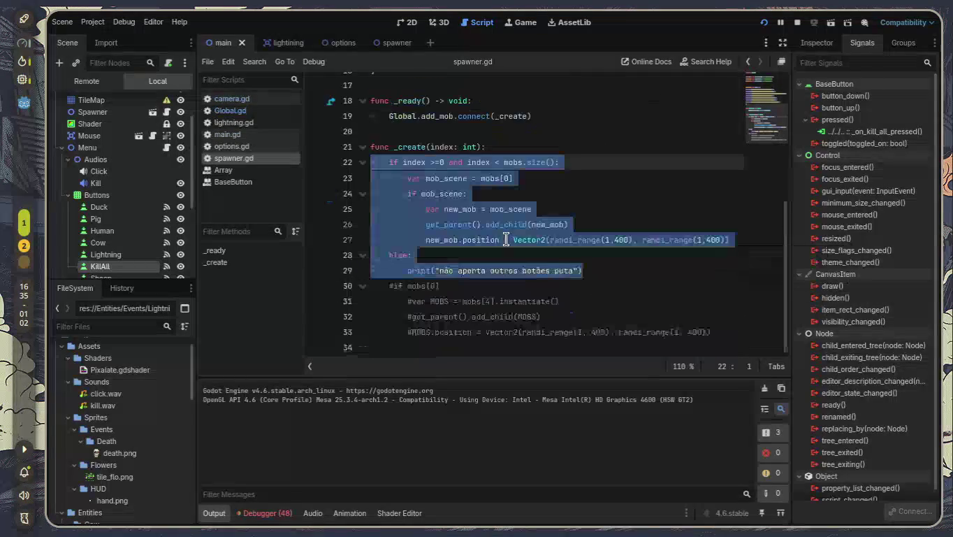
pyautogui.moveTo(734, 334)
pyautogui.mouseDown()
pyautogui.moveTo(466, 241)
pyautogui.moveTo(270, 202)
pyautogui.moveTo(287, 102)
pyautogui.moveTo(285, 111)
pyautogui.mouseUp()
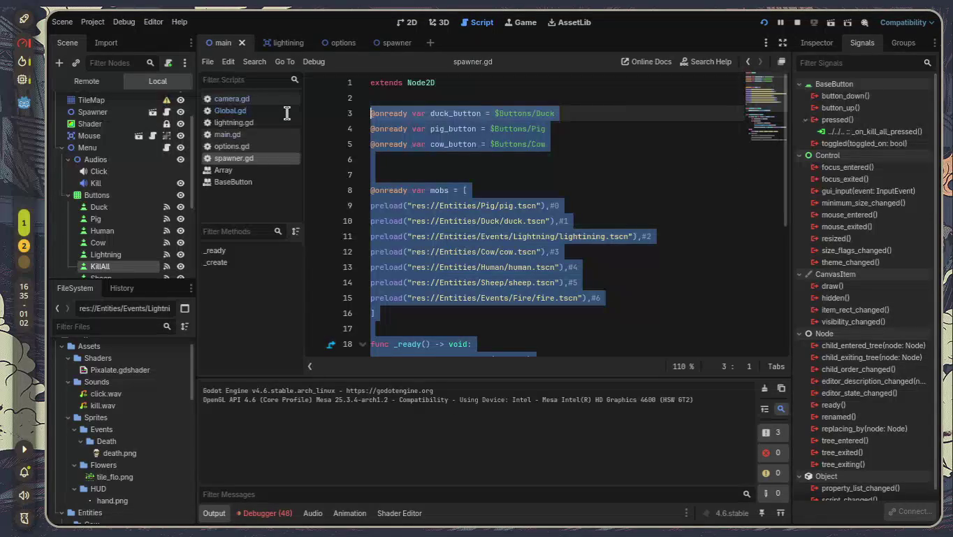
pyautogui.scroll(-3, 533, 167)
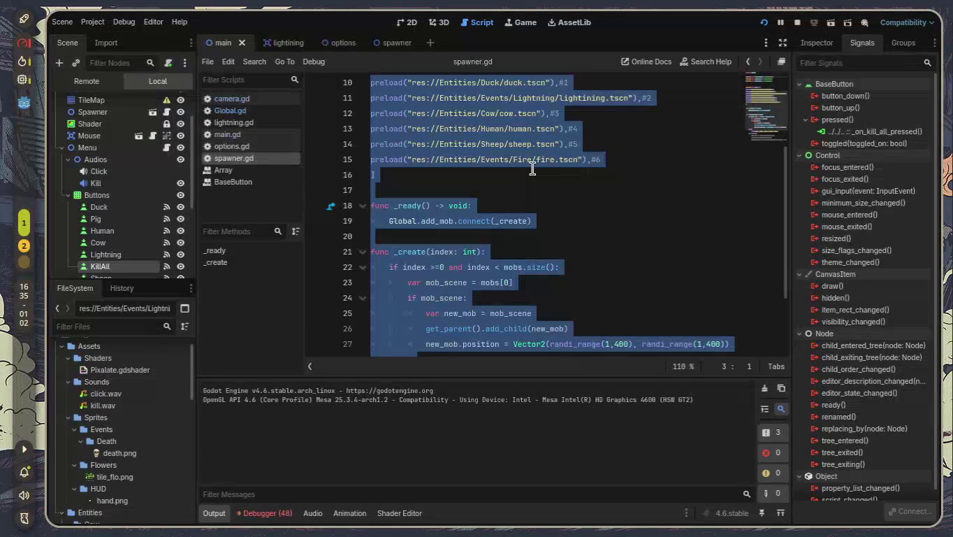
pyautogui.press('Delete')
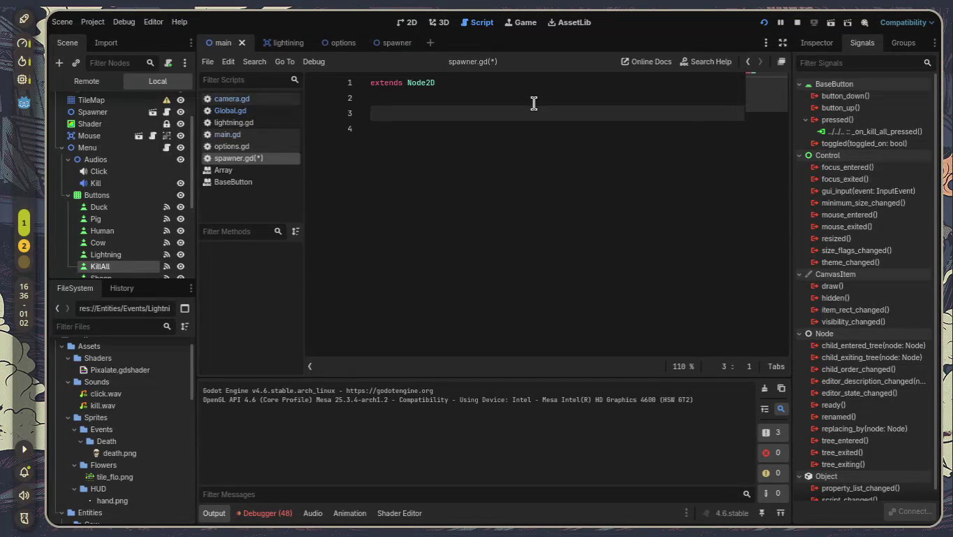
pyautogui.write('enum ')
pyautogui.write('{')
pyautogui.press('BackSpace')
pyautogui.write('{')
pyautogui.write('PIG, ')
pyautogui.write('DUCK')
pyautogui.write(',')
pyautogui.moveTo(437, 112)
pyautogui.mouseDown()
pyautogui.moveTo(334, 99)
pyautogui.moveTo(333, 113)
pyautogui.mouseUp()
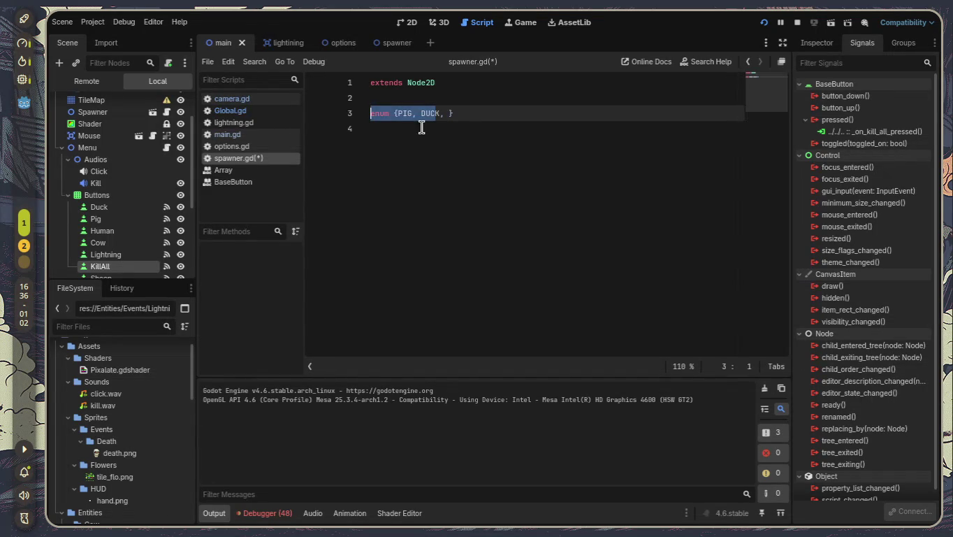
pyautogui.moveTo(462, 113); pyautogui.dragTo(371, 113)
pyautogui.press('BackSpace')
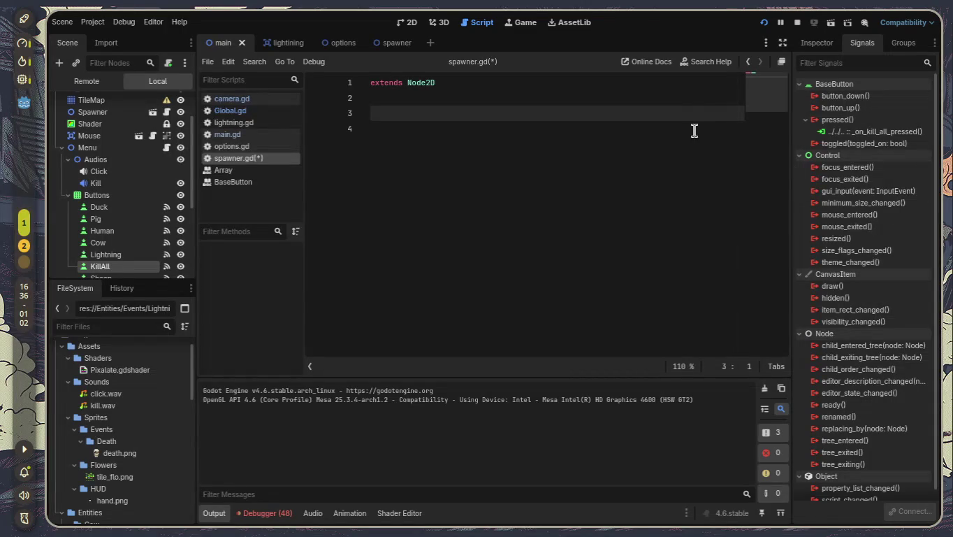
pyautogui.write('FU')
# - Write func _ready() connecting Global.add_mob to _create, then begin a new 'func' line below
pyautogui.press('BackSpace')
pyautogui.press('BackSpace')
pyautogui.write('func _read')
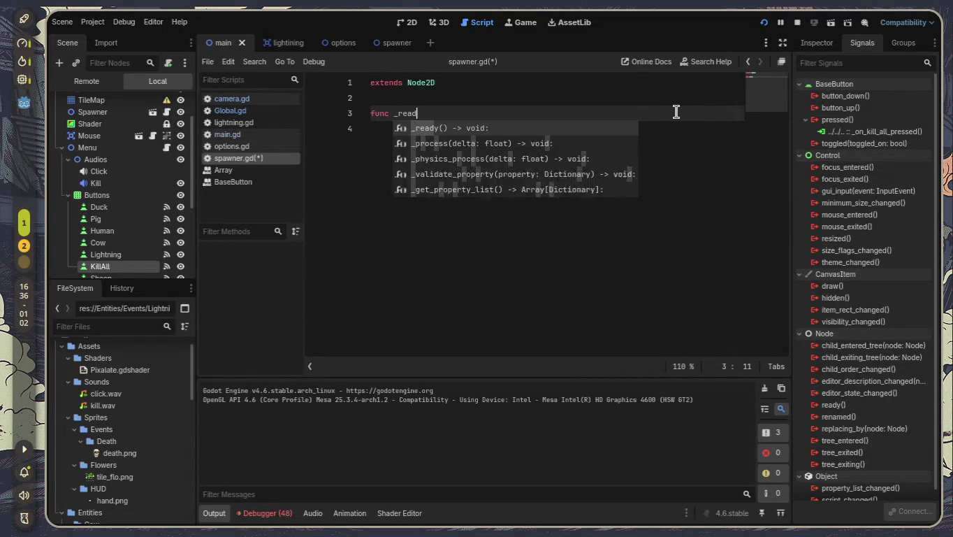
pyautogui.press('Return')
pyautogui.press('Return')
pyautogui.write('Global.add_mob')
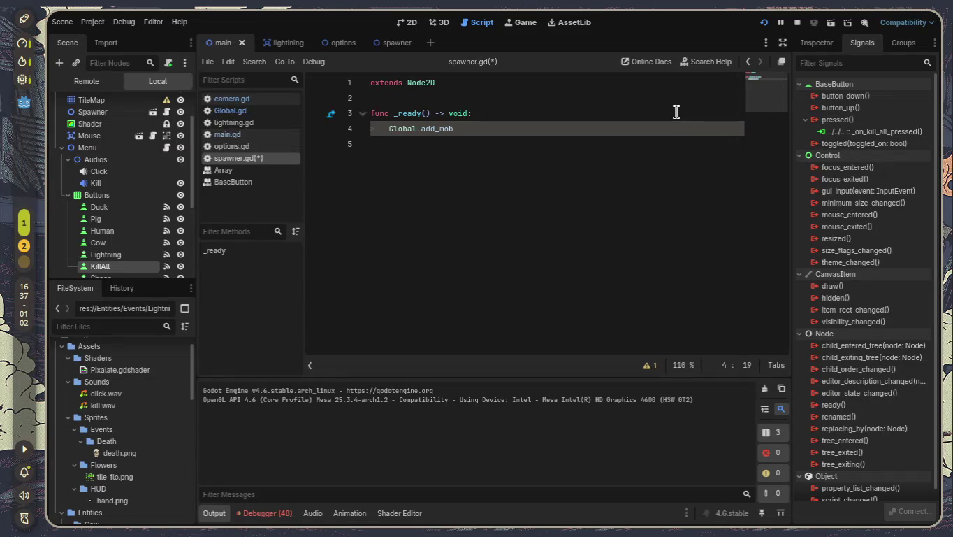
pyautogui.write('.con')
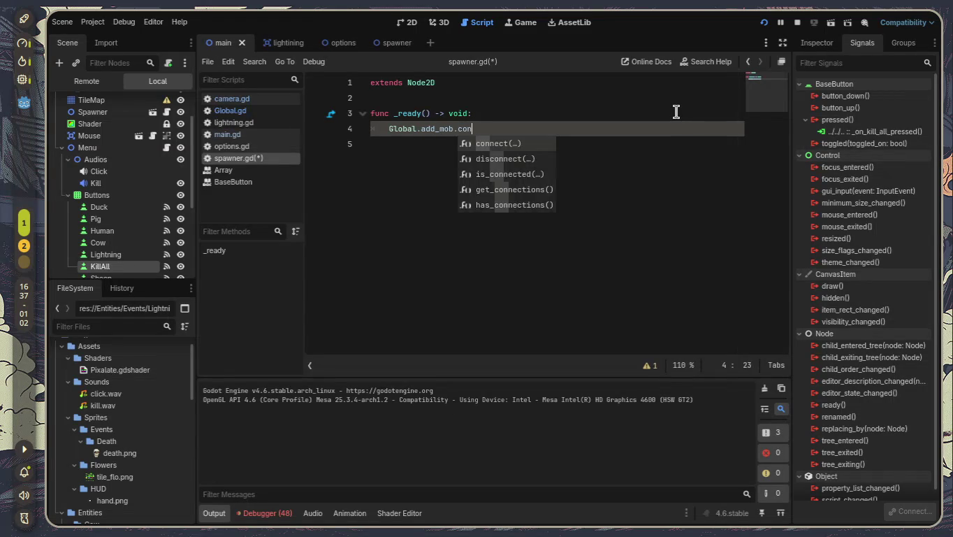
pyautogui.press('Return')
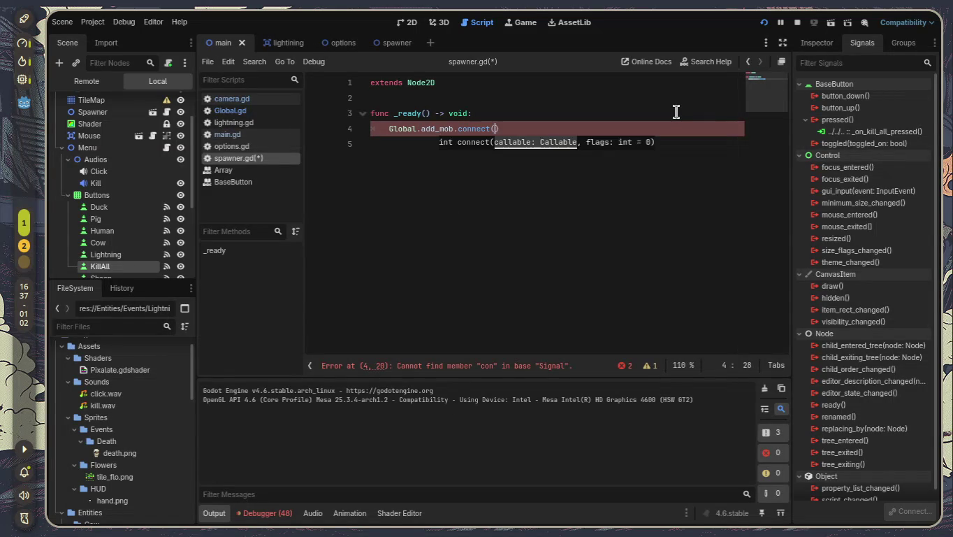
pyautogui.write('_create')
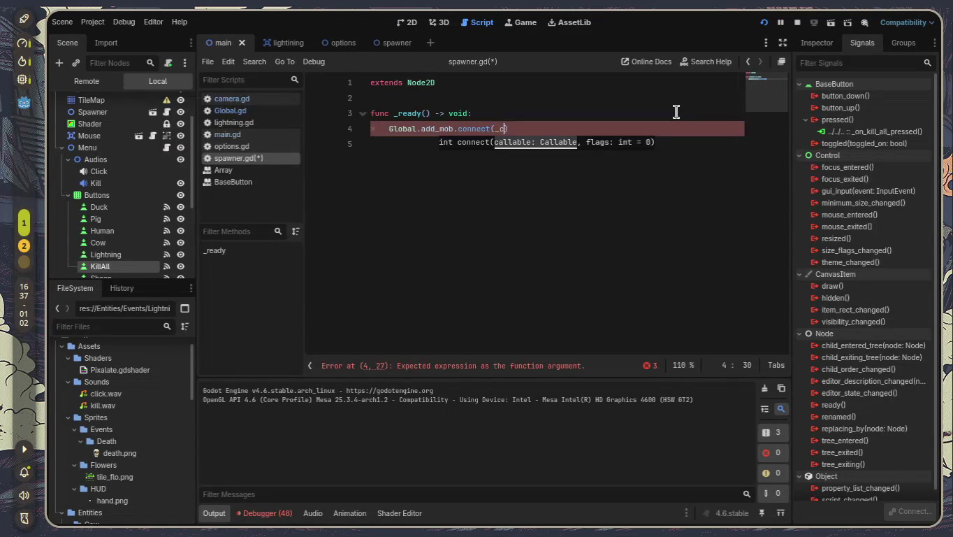
pyautogui.write(')')
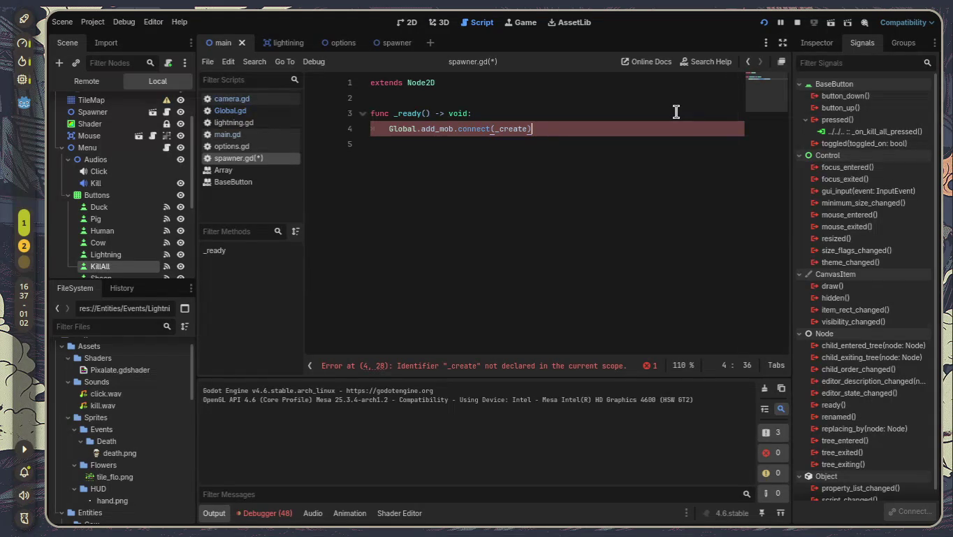
pyautogui.press('Return')
pyautogui.press('Return')
pyautogui.write('func')
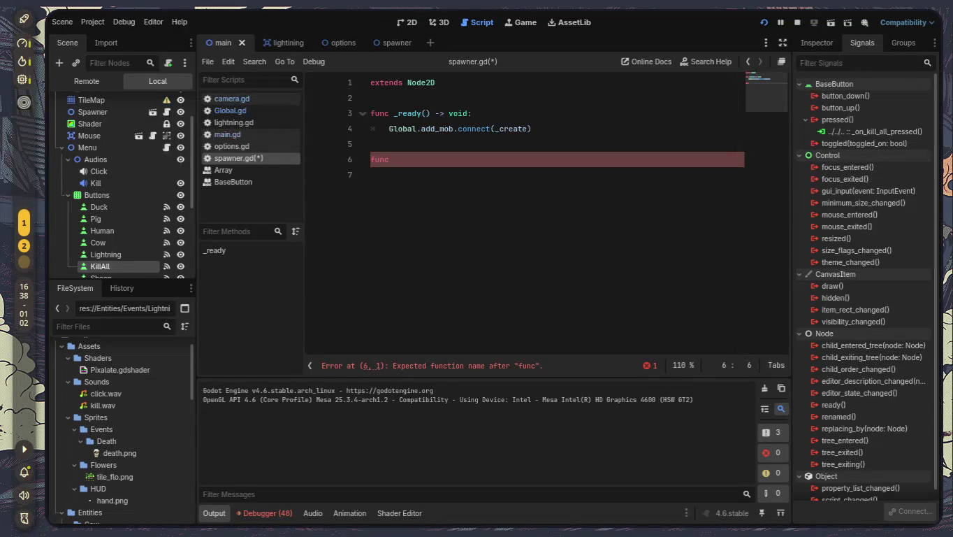
# - Remove the stray func line and undo back to the mob preload list and _create(index: int) code
pyautogui.press('BackSpace')
pyautogui.press('BackSpace')
pyautogui.press('BackSpace')
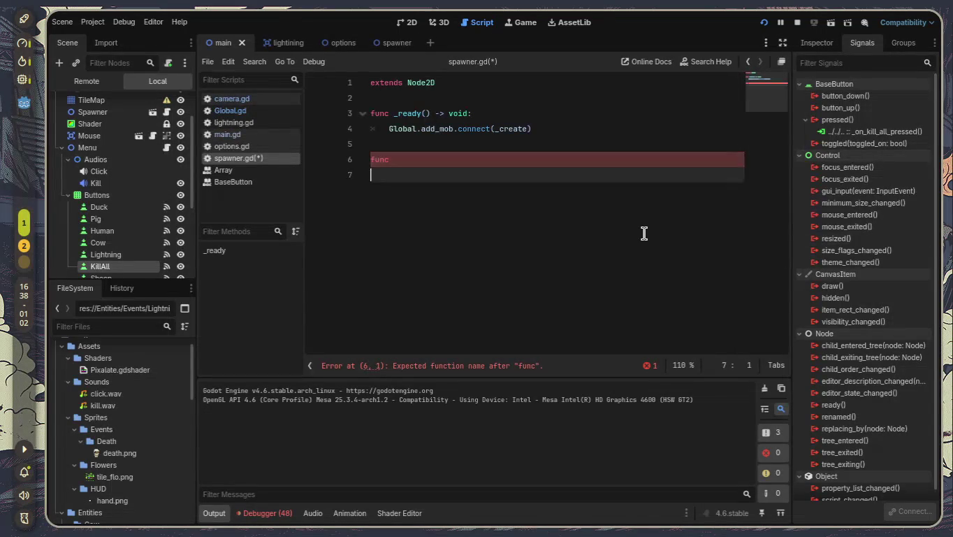
pyautogui.hotkey('ctrl', 'z')
pyautogui.hotkey('ctrl', 'z')
pyautogui.hotkey('ctrl', 'z')
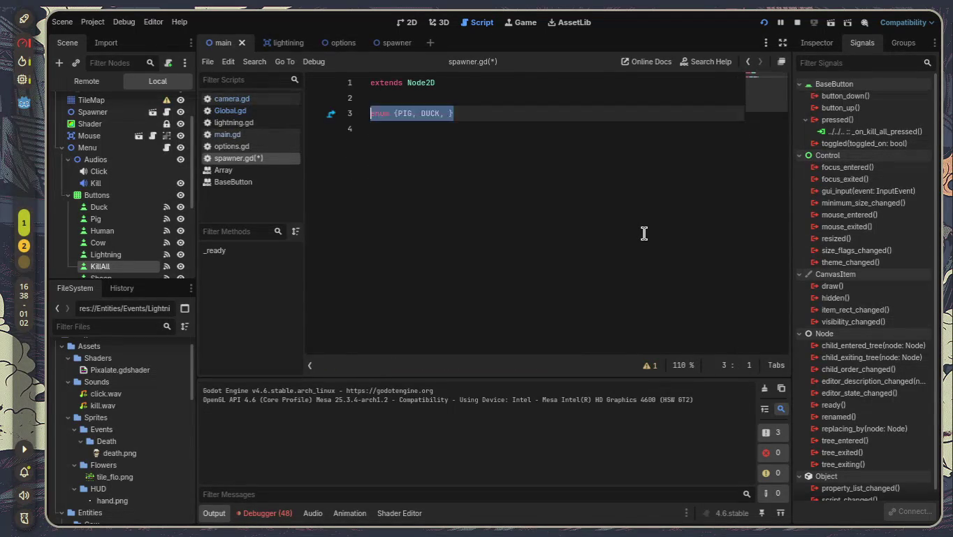
pyautogui.scroll(-1, 643, 234)
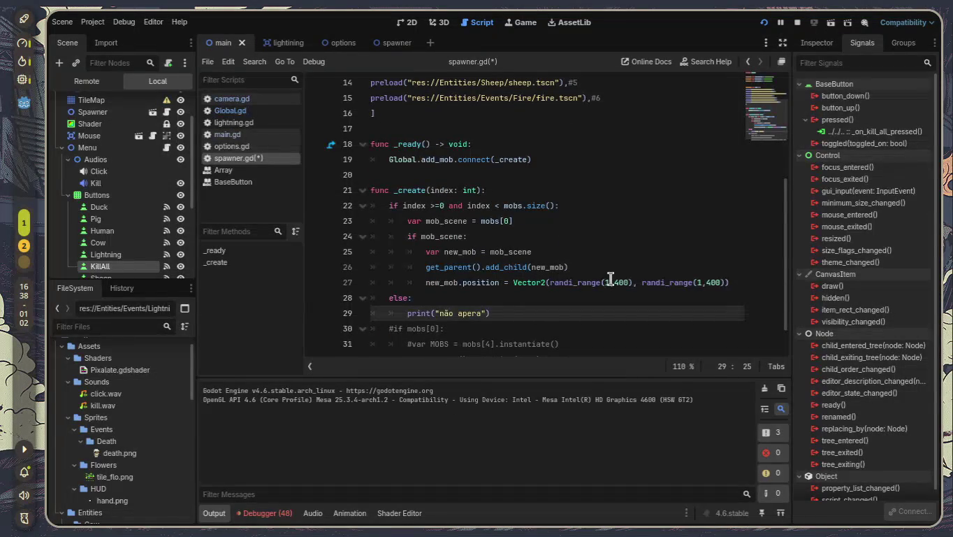
pyautogui.scroll(-1, 609, 279)
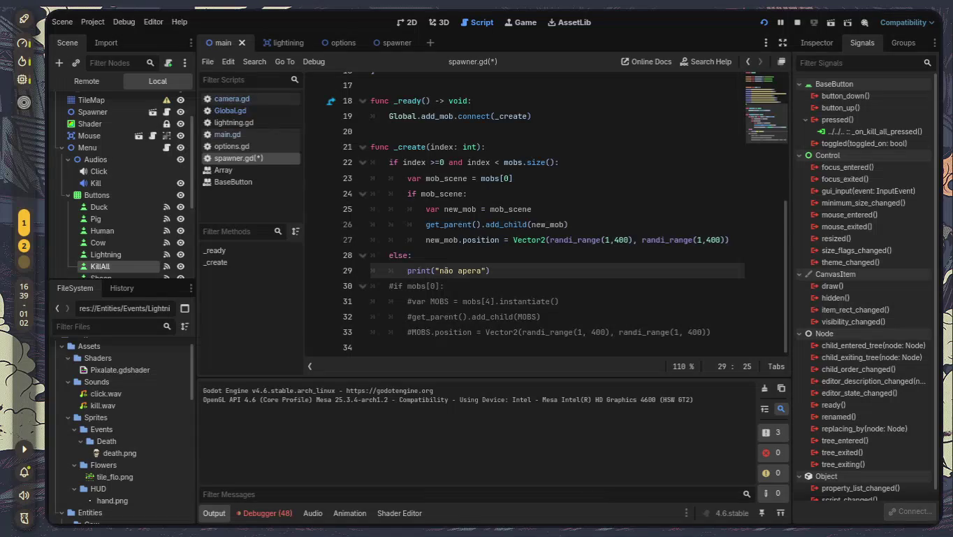
# - Look at options.gd, then show main.gd from the top with its add_mob-emitting button handlers
pyautogui.click(233, 147)
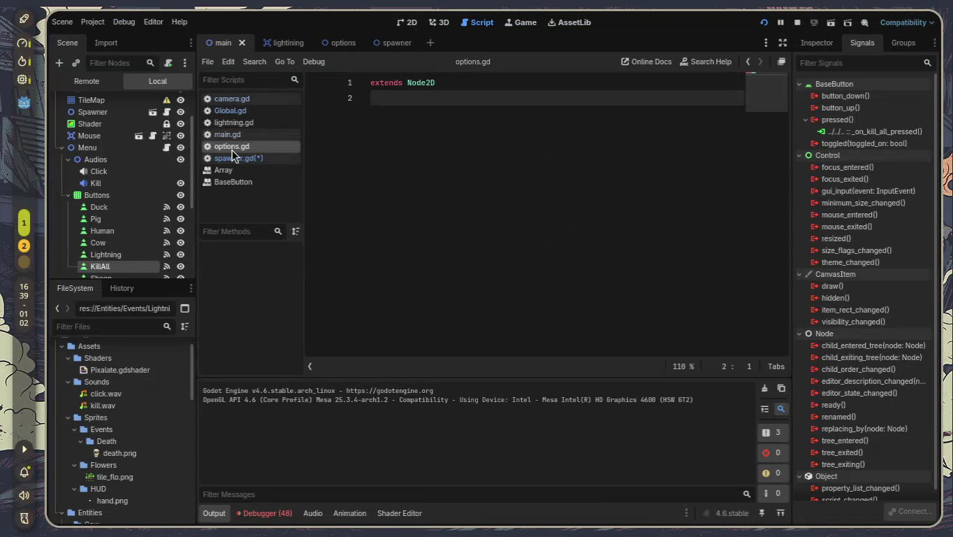
pyautogui.click(244, 134)
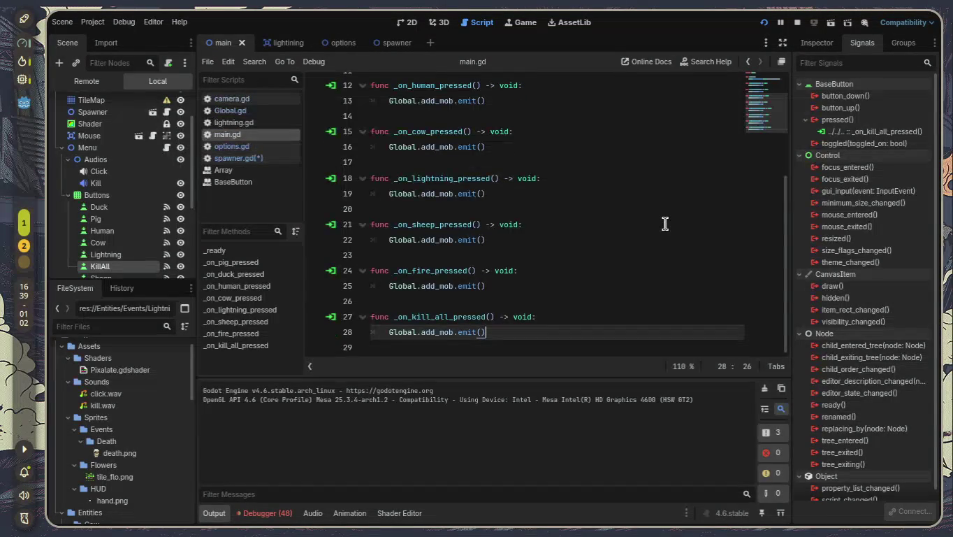
pyautogui.scroll(4, 550, 327)
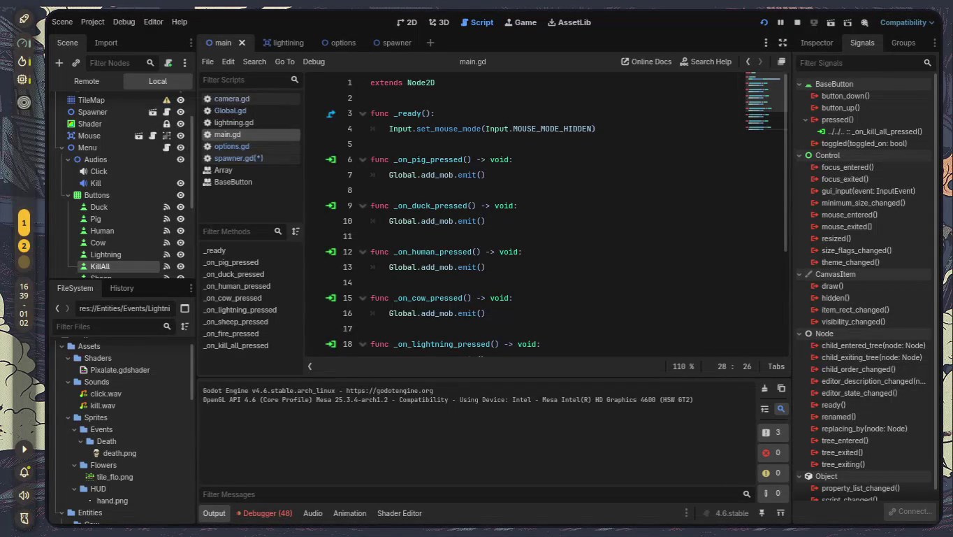
# - Show the History panel, enlarge the scene tree dock, and frame the scene tree for a region screenshot
pyautogui.click(130, 295)
pyautogui.moveTo(153, 278); pyautogui.dragTo(150, 510)
pyautogui.scroll(2, 133, 316)
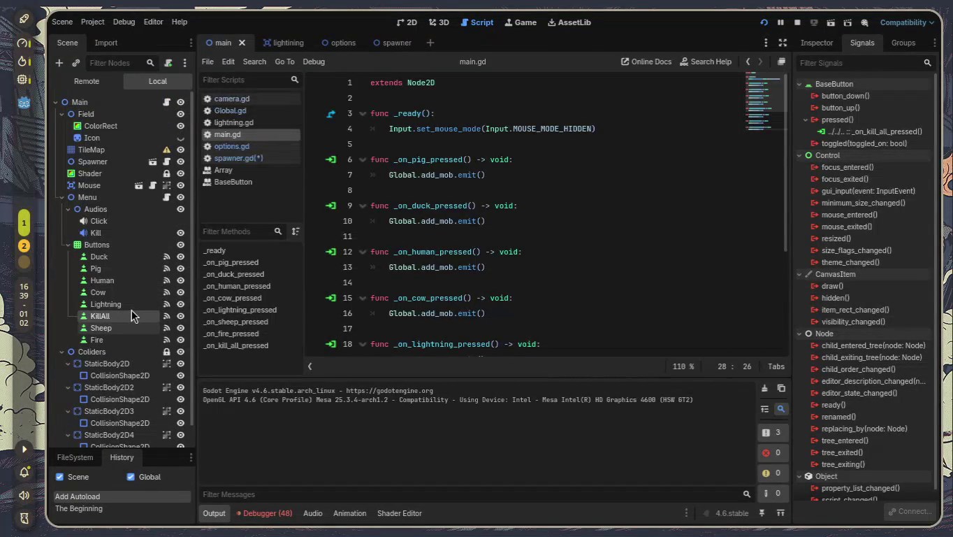
pyautogui.press('Print')
pyautogui.moveTo(51, 97)
pyautogui.mouseDown()
pyautogui.moveTo(178, 310)
pyautogui.moveTo(192, 451)
pyautogui.mouseUp()
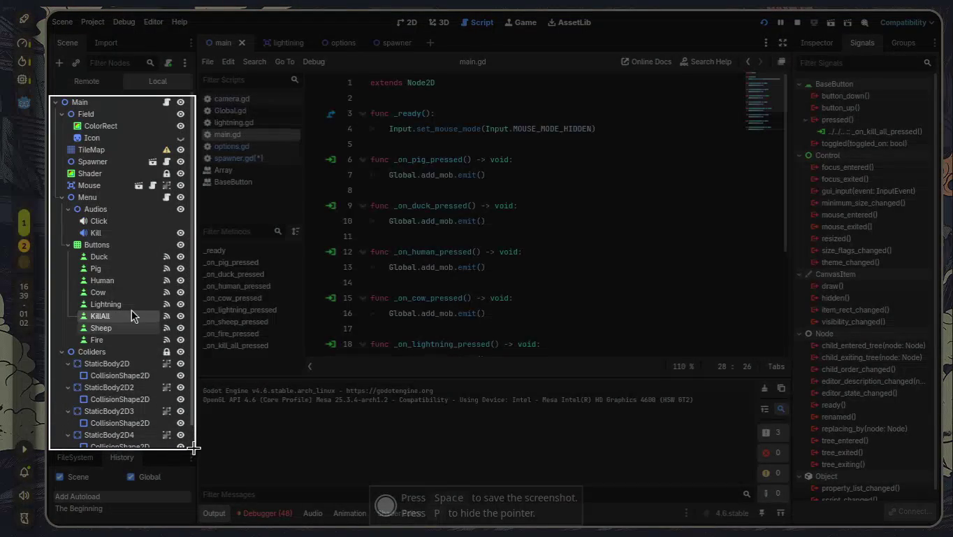
# - Capture the screenshot of the Main scene tree region
pyautogui.press('space')
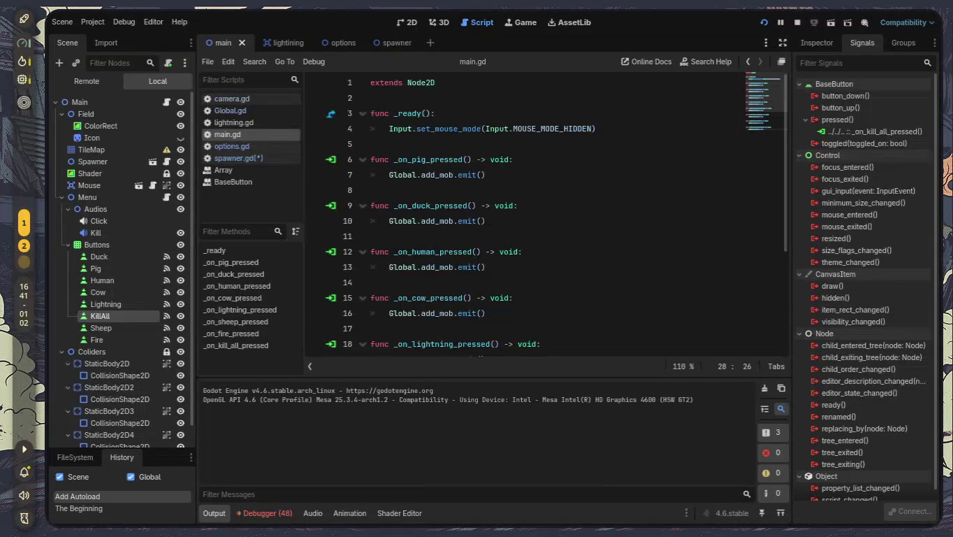
# - Reopen spawner.gd and place the cursor at the end of the new_mob assignment in _create
pyautogui.click(265, 158)
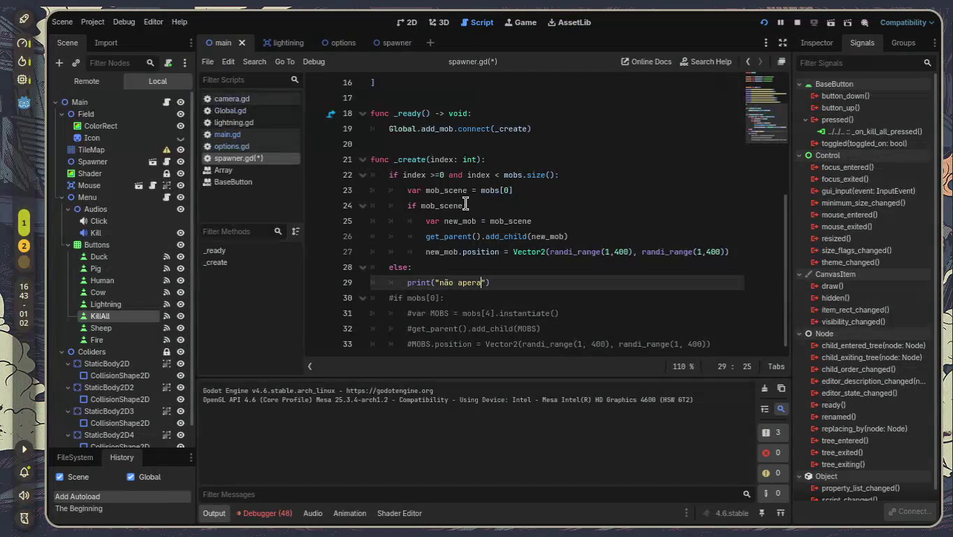
pyautogui.click(562, 217)
pyautogui.write('.instantiate')
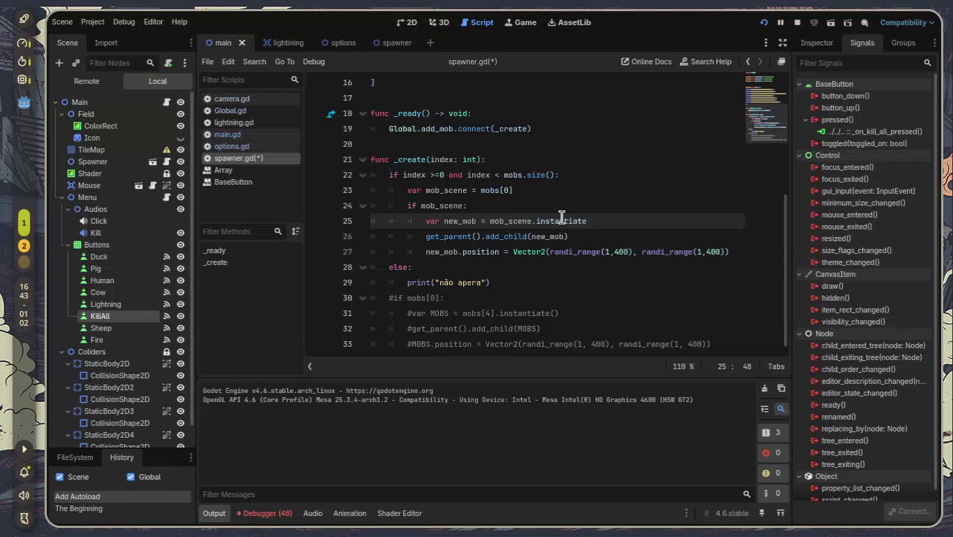
# - Finish the call as mob_scene.instantiate(), stop the running game and relaunch it to test
pyautogui.write('(')
pyautogui.scroll(1, 584, 279)
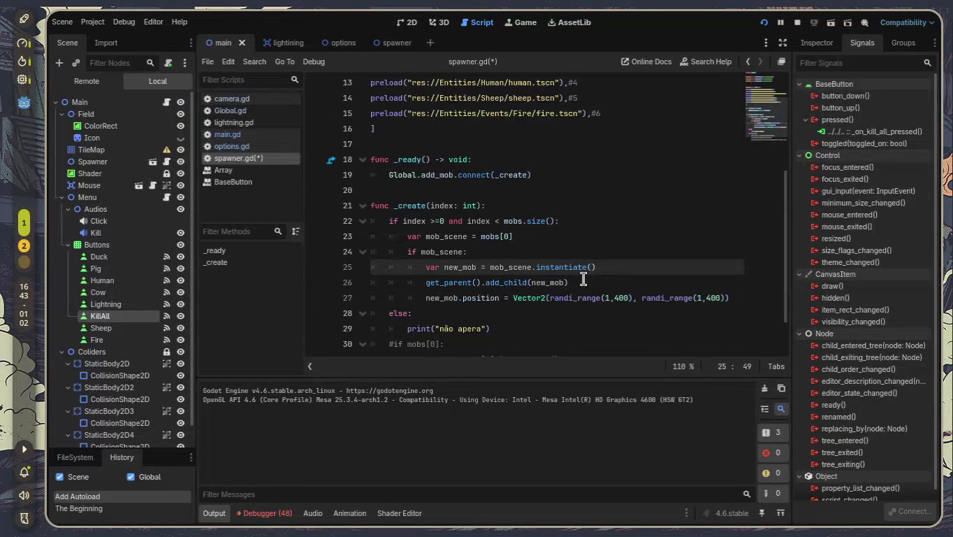
pyautogui.scroll(-1, 584, 278)
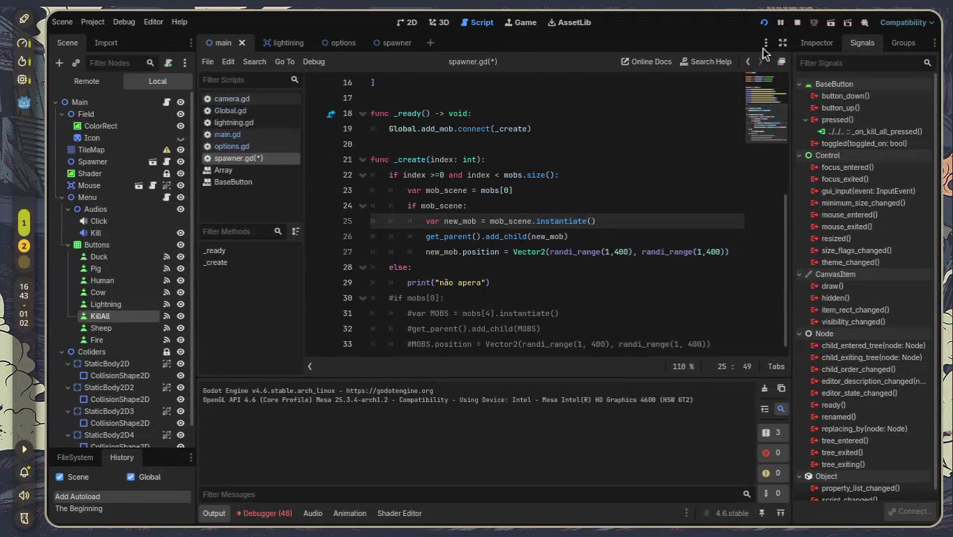
pyautogui.click(798, 23)
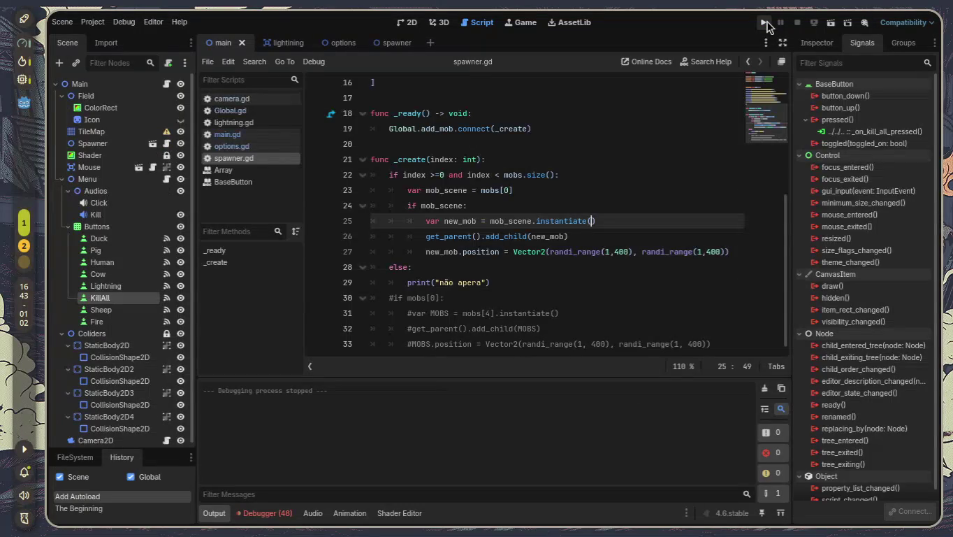
pyautogui.click(766, 23)
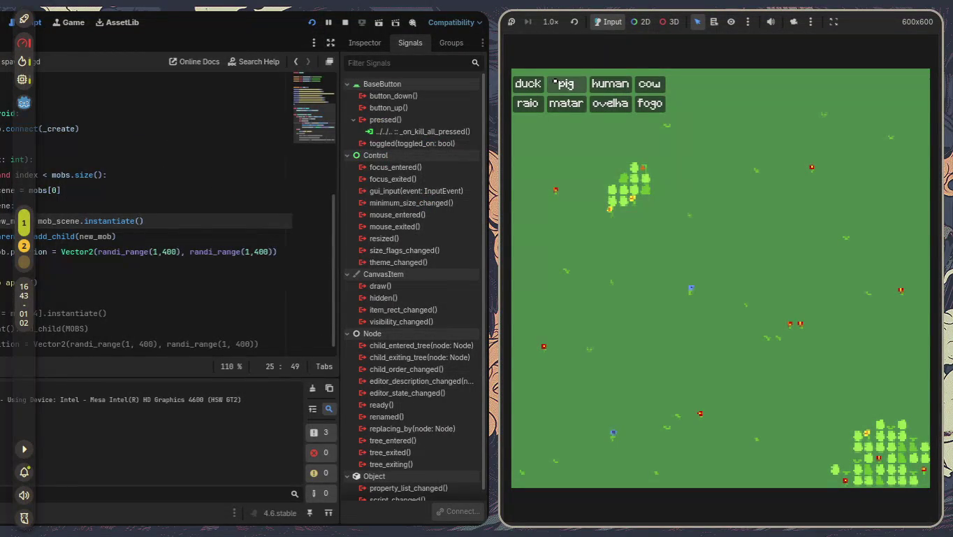
# - Test spawning with the raio button in the running game, then view options.gd
pyautogui.click(540, 102)
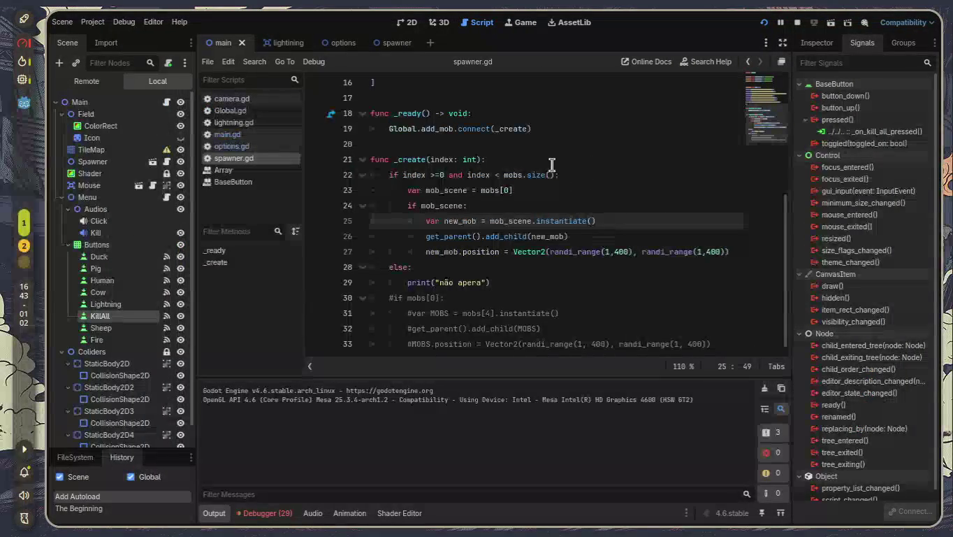
pyautogui.click(253, 145)
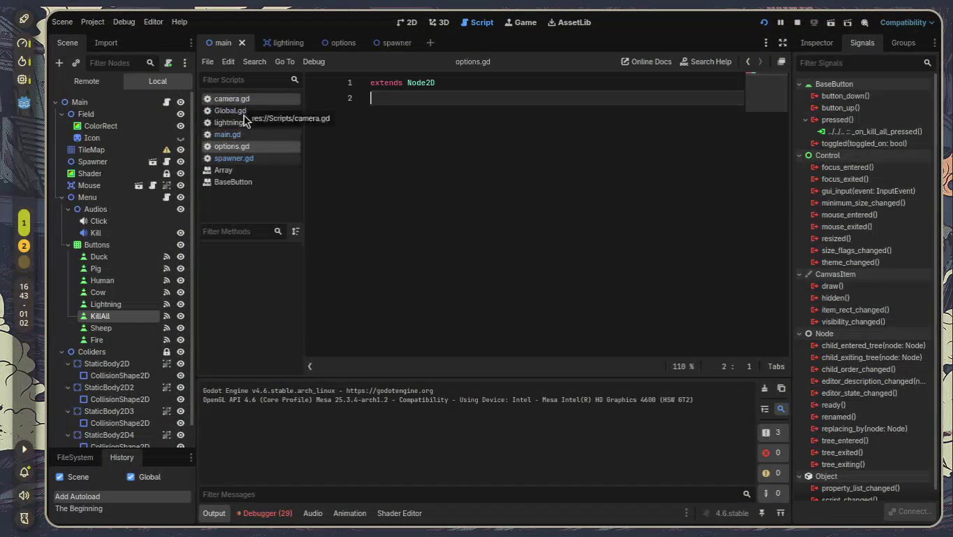
# - In main.gd, fill in emit value 3 for the cow handler and 4 for lightning
pyautogui.click(252, 132)
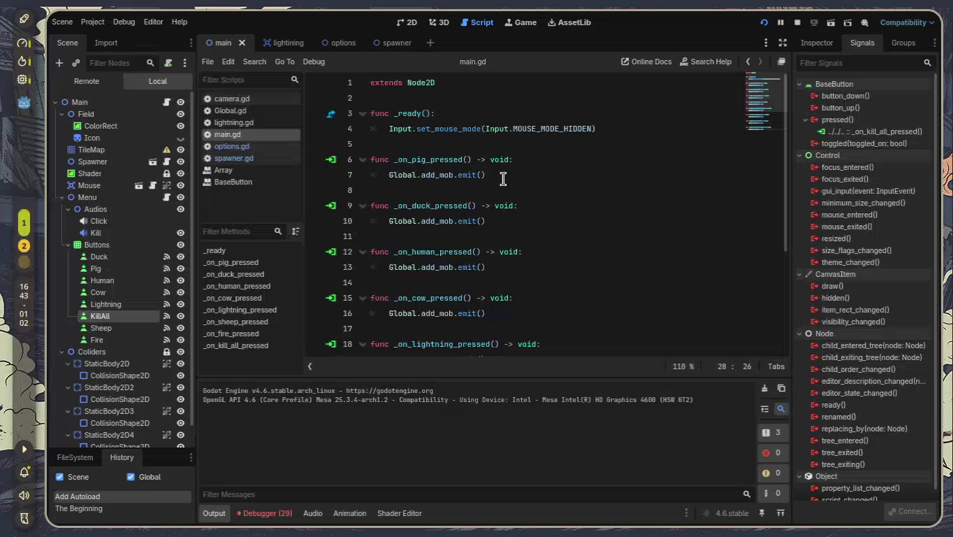
pyautogui.click(483, 174)
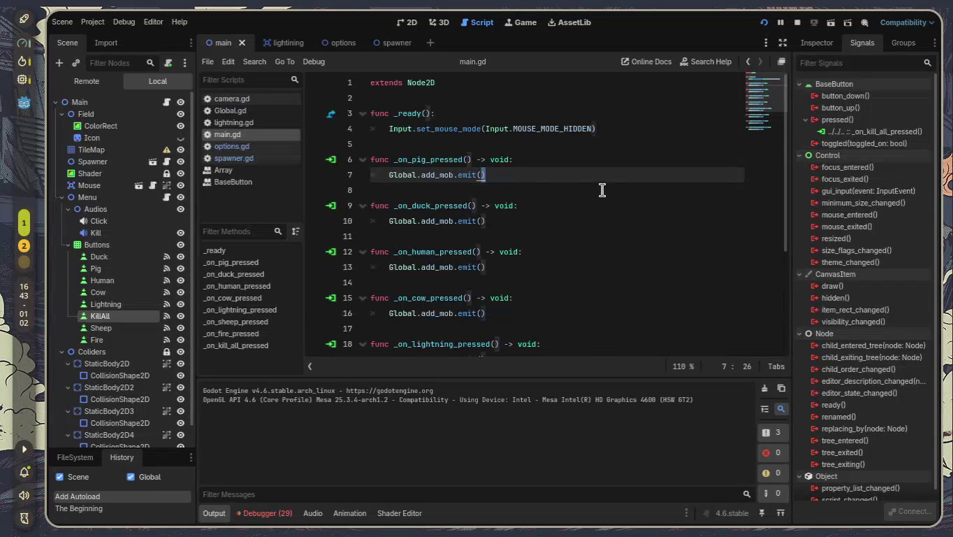
pyautogui.press('Left')
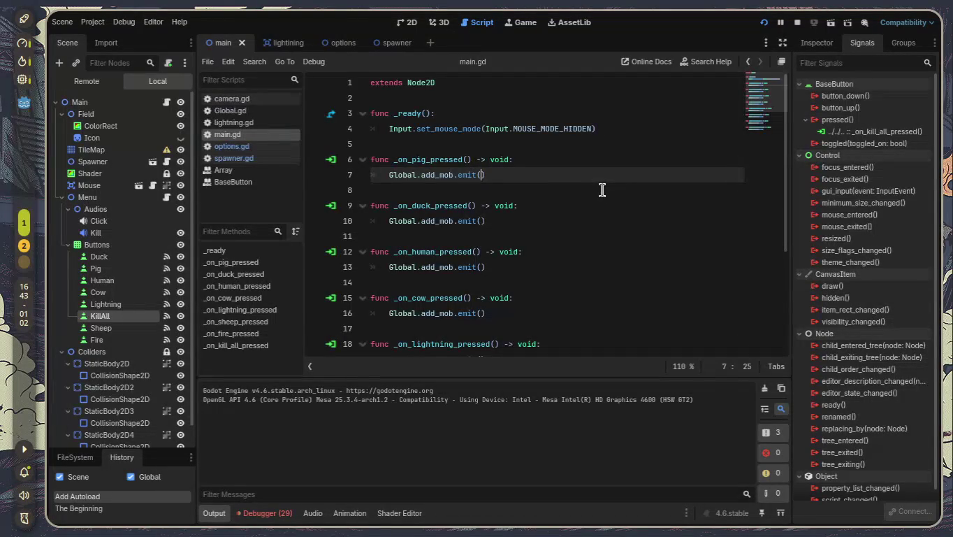
pyautogui.press('Down')
pyautogui.press('Down')
pyautogui.press('Down')
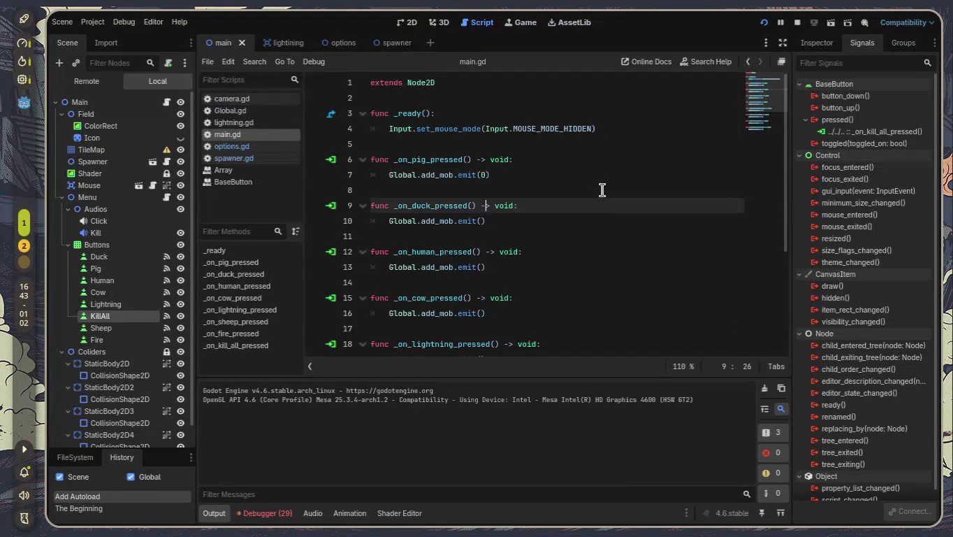
pyautogui.press('Down')
pyautogui.press('Down')
pyautogui.press('Down')
pyautogui.press('Left')
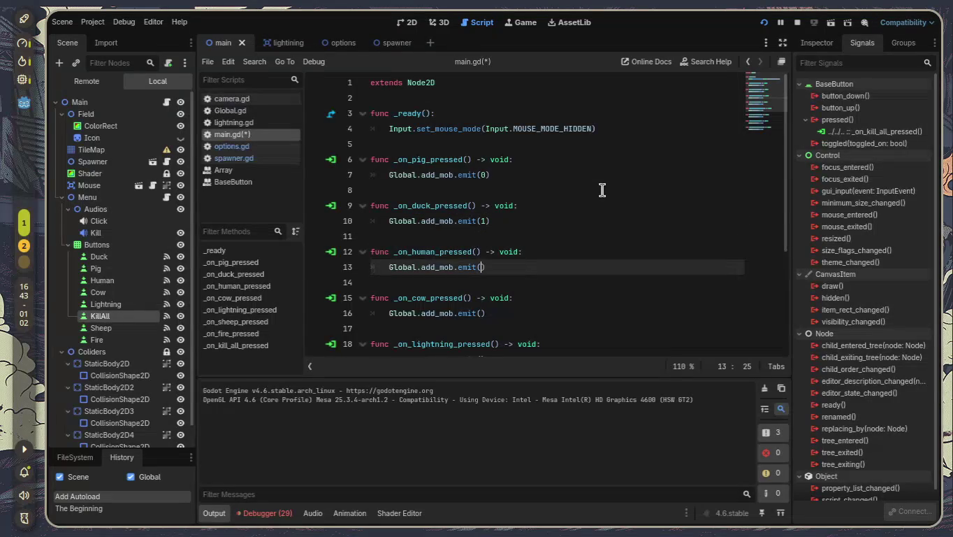
pyautogui.press('Down')
pyautogui.press('Down')
pyautogui.press('Down')
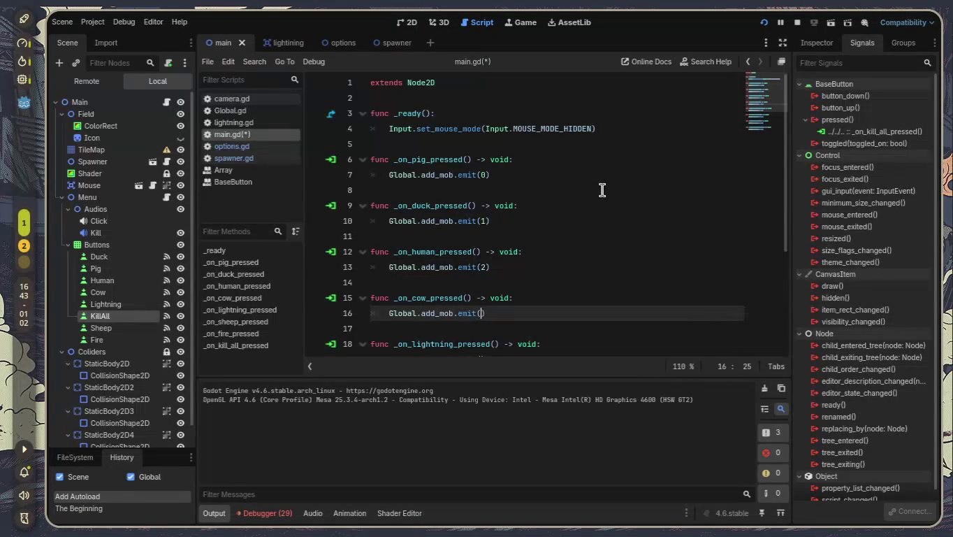
pyautogui.write('3')
pyautogui.press('Down')
pyautogui.press('Down')
pyautogui.press('Home')
pyautogui.press('Right')
pyautogui.press('Right')
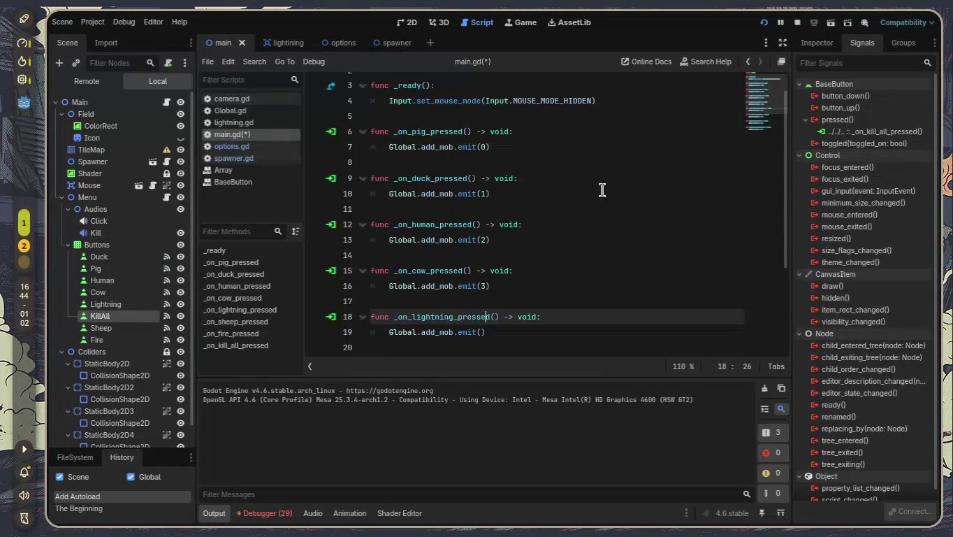
pyautogui.write('4')
# - Remove the stray 4, set sheep, fire, kill-all emits to 5, 6, 7, save, and stop
pyautogui.press('Down')
pyautogui.press('Down')
pyautogui.press('Down')
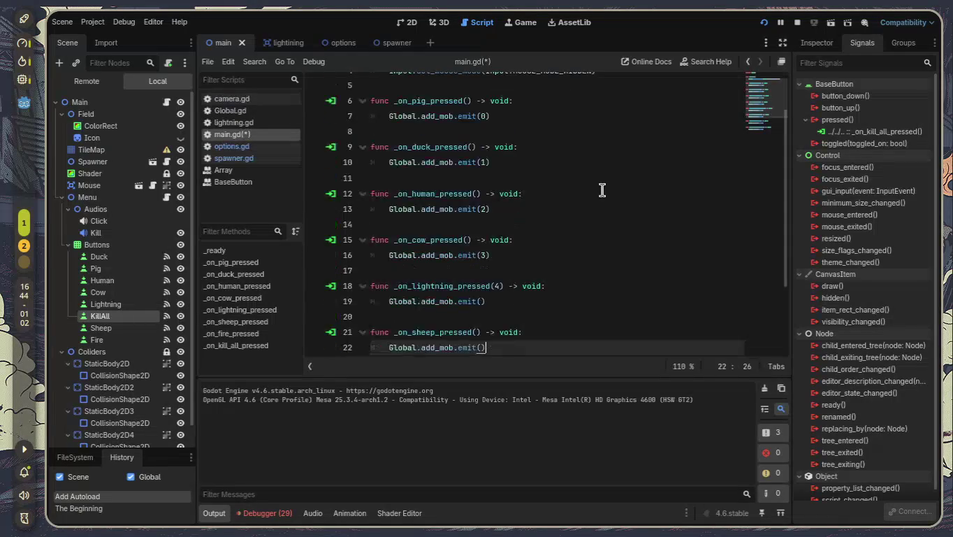
pyautogui.press('Down')
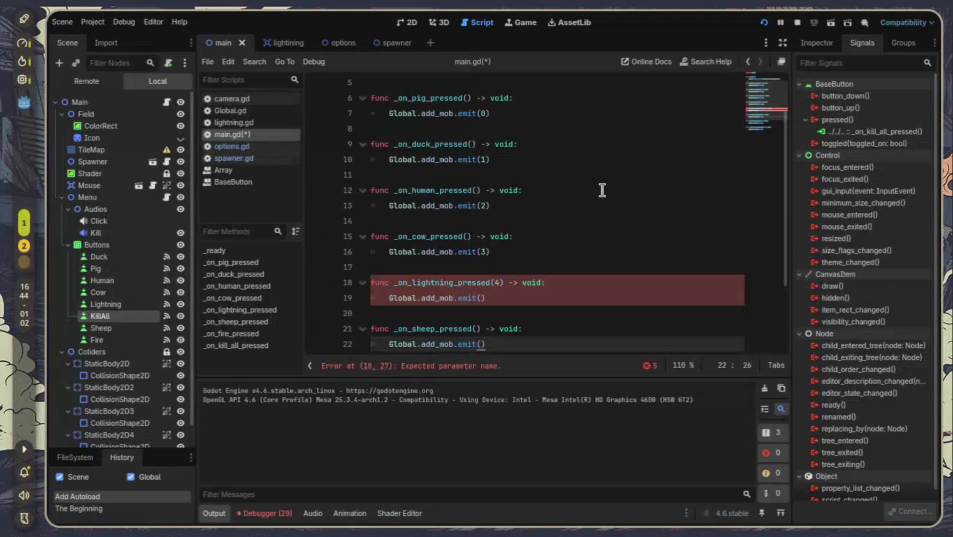
pyautogui.press('Up')
pyautogui.press('Up')
pyautogui.press('Up')
pyautogui.press('BackSpace')
pyautogui.press('Down')
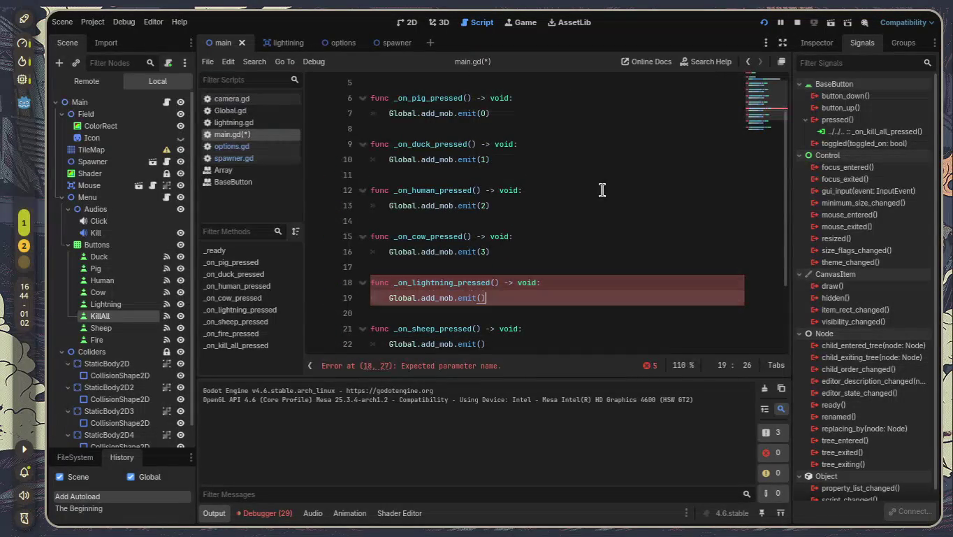
pyautogui.press('Down')
pyautogui.press('Down')
pyautogui.press('Down')
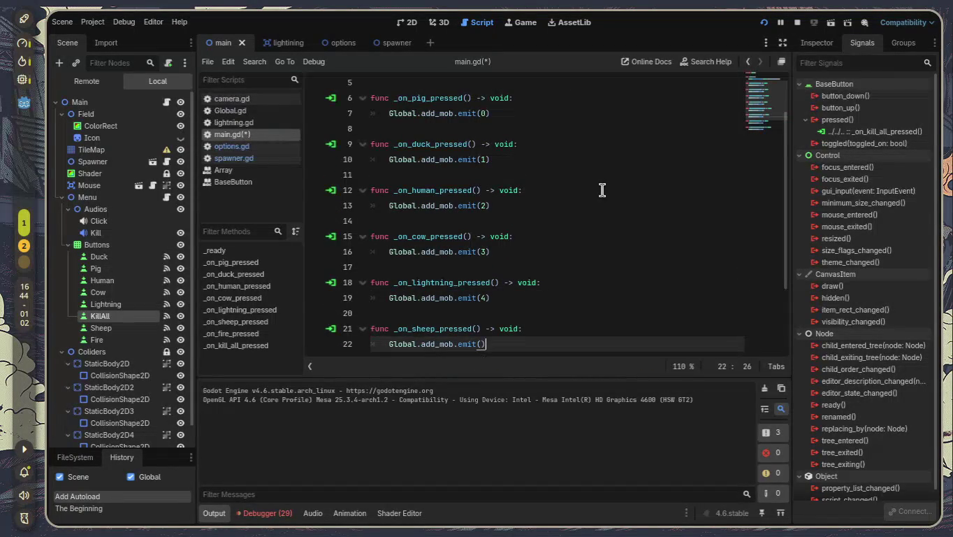
pyautogui.hotkey('ctrl', 'z')
pyautogui.hotkey('ctrl', 'z')
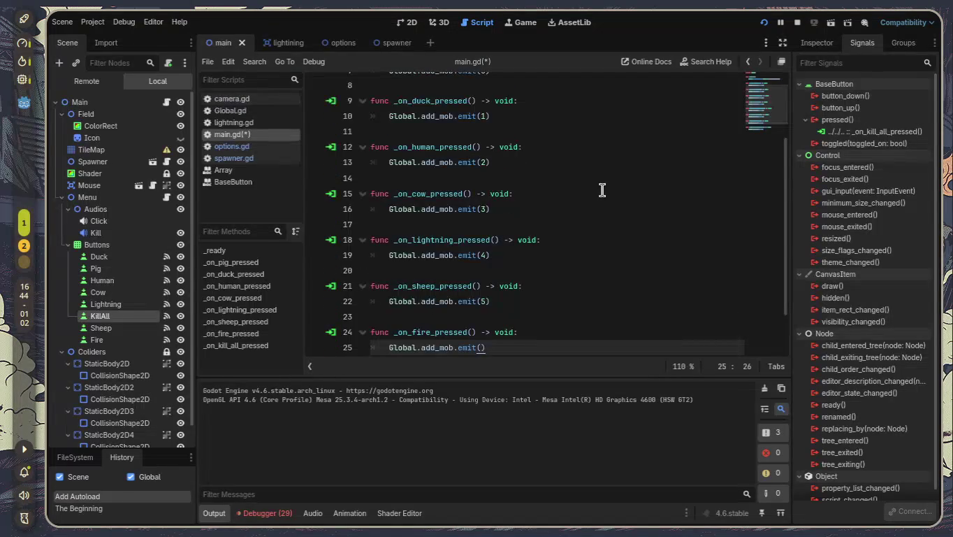
pyautogui.hotkey('ctrl', 'z')
pyautogui.hotkey('ctrl', 'z')
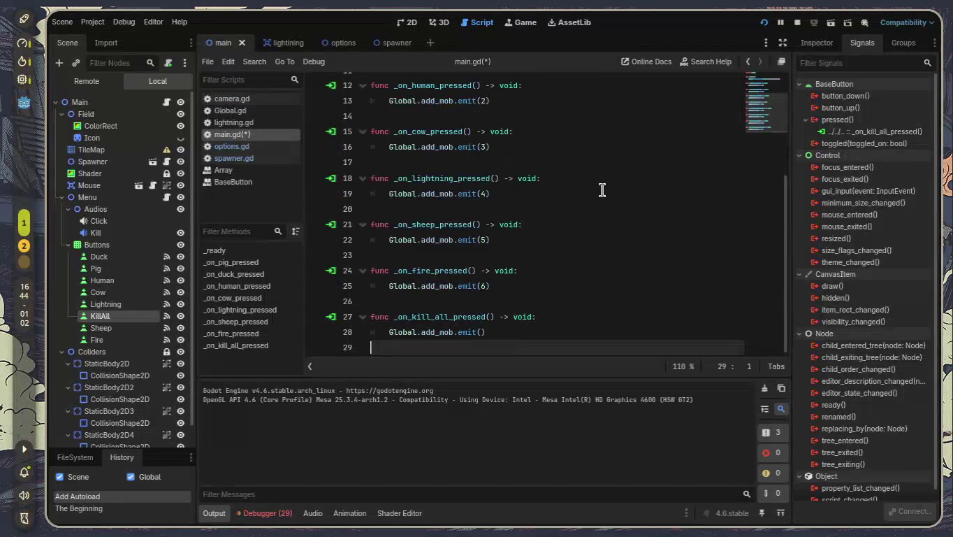
pyautogui.press('Right')
pyautogui.press('Right')
pyautogui.press('Right')
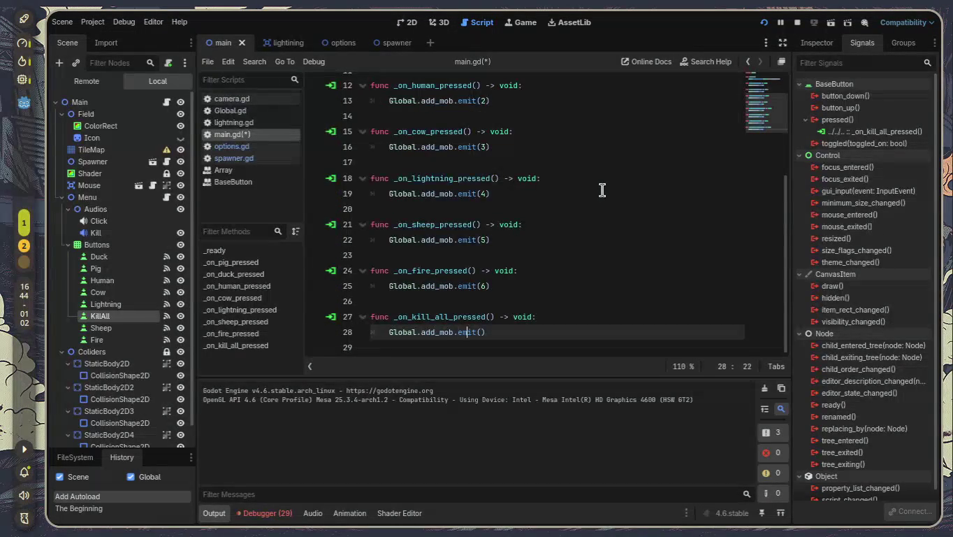
pyautogui.write('7')
pyautogui.hotkey('ctrl', 's')
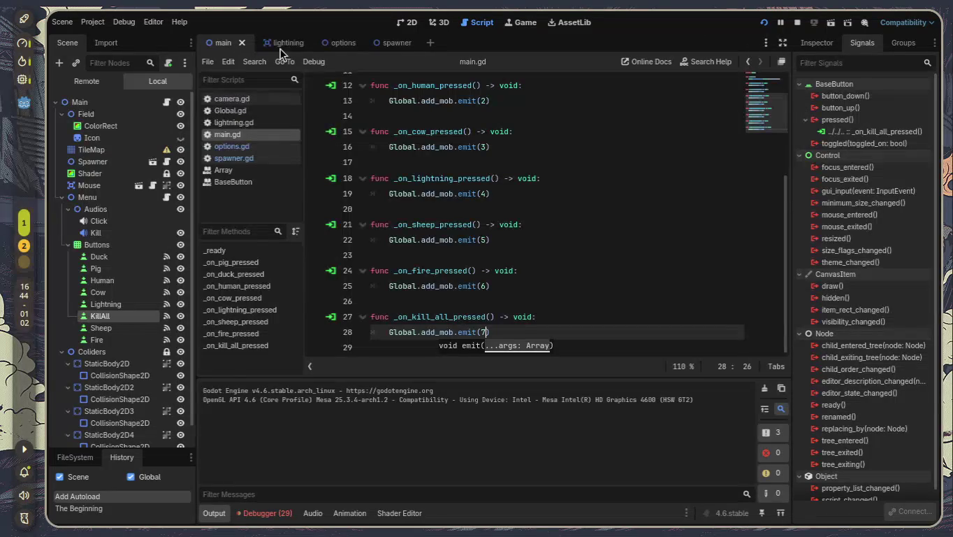
pyautogui.click(762, 25)
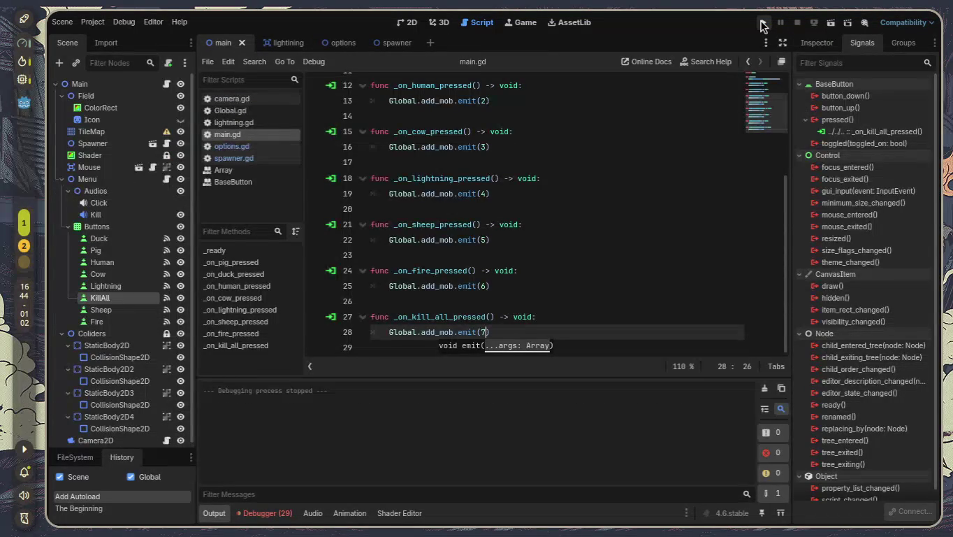
# - Run the project, spawn several pigs, press matar, then spawn more pigs
pyautogui.click(762, 25)
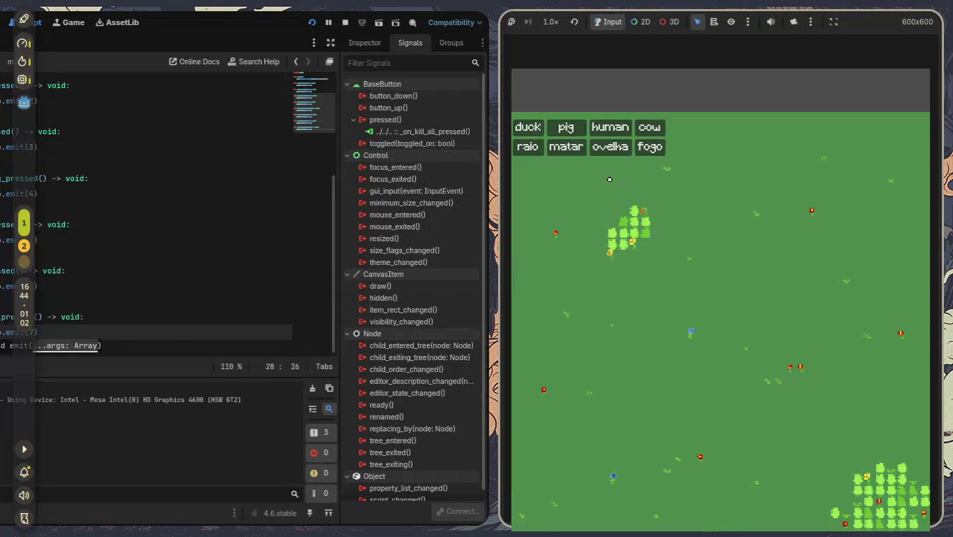
pyautogui.click(559, 122)
pyautogui.click(535, 130)
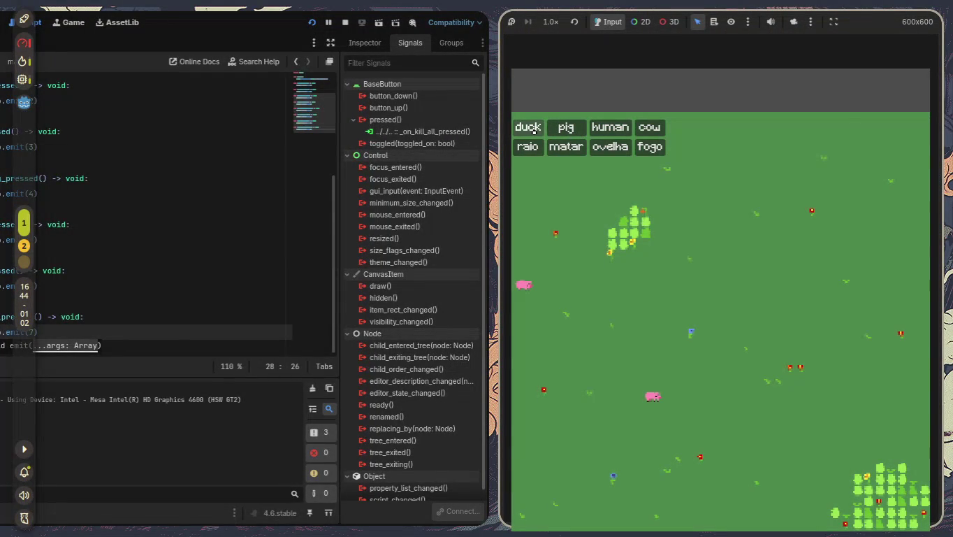
pyautogui.click(568, 130)
pyautogui.click(568, 129)
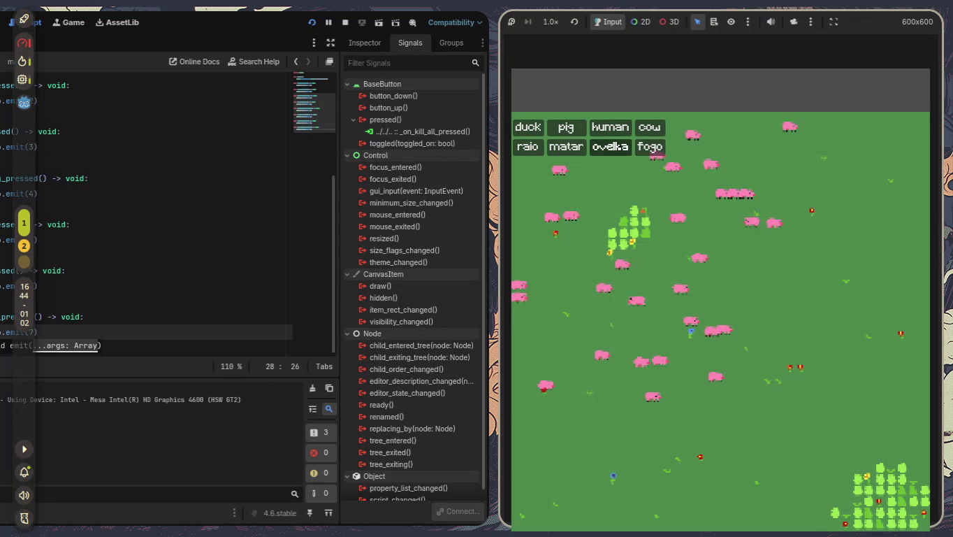
pyautogui.click(559, 152)
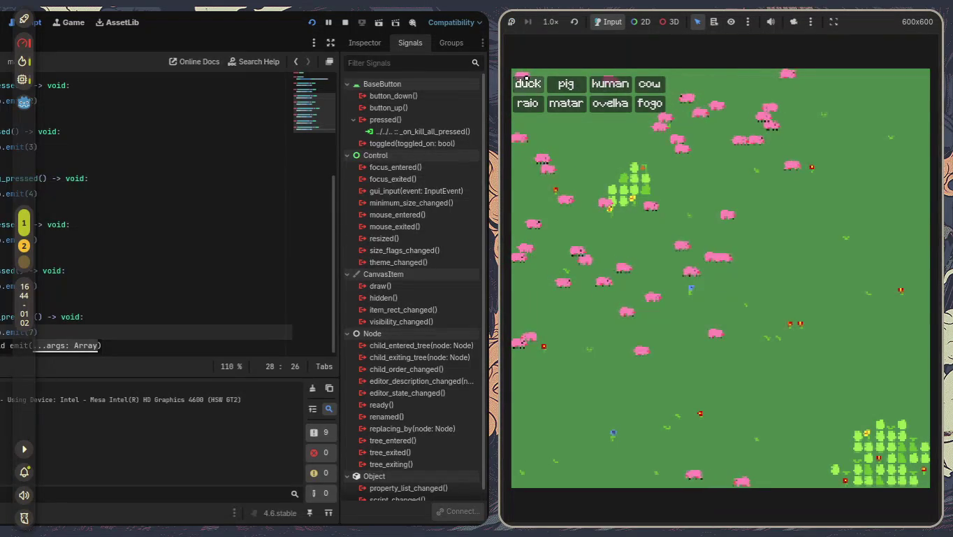
pyautogui.click(560, 83)
pyautogui.click(561, 83)
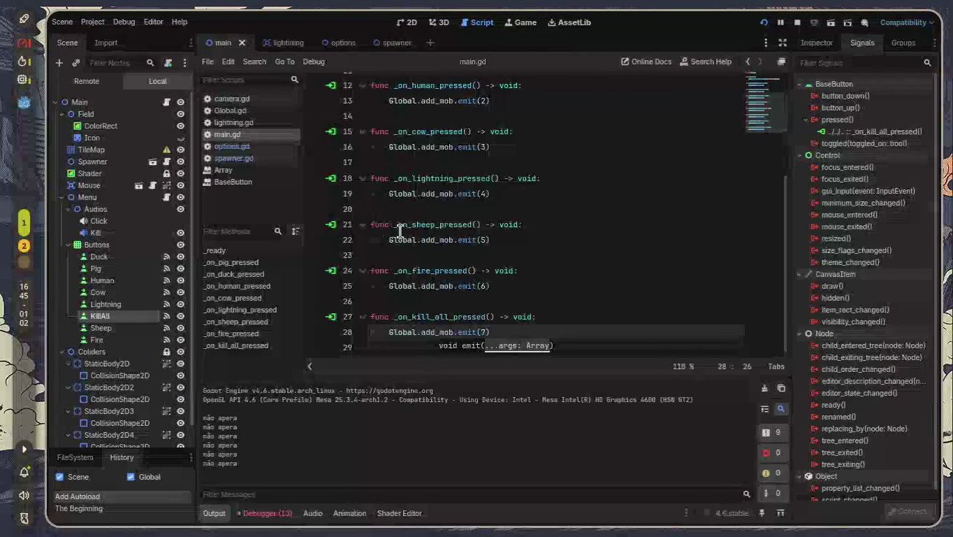
# - Open spawner.gd from the spawner scene and delete its trailing commented-out mobs[4] lines
pyautogui.scroll(4, 474, 243)
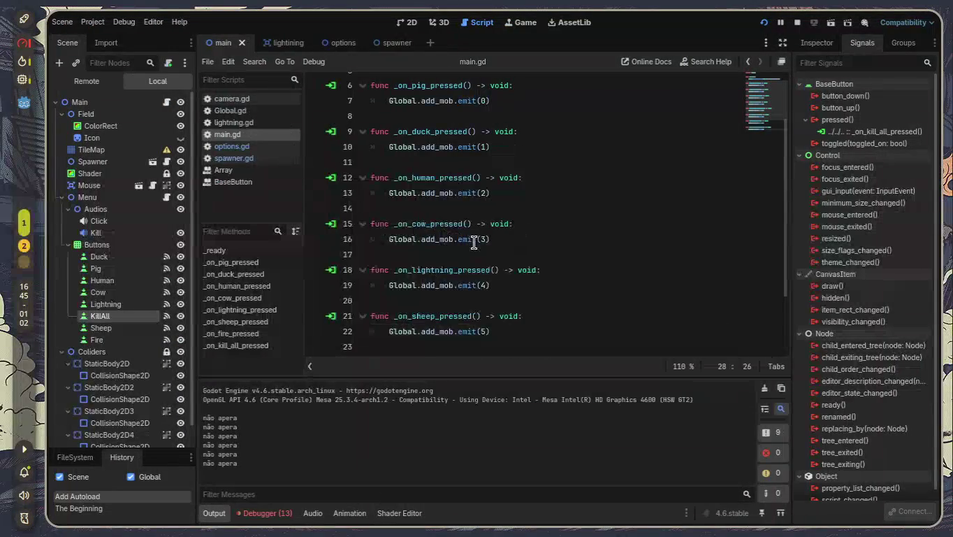
pyautogui.click(401, 49)
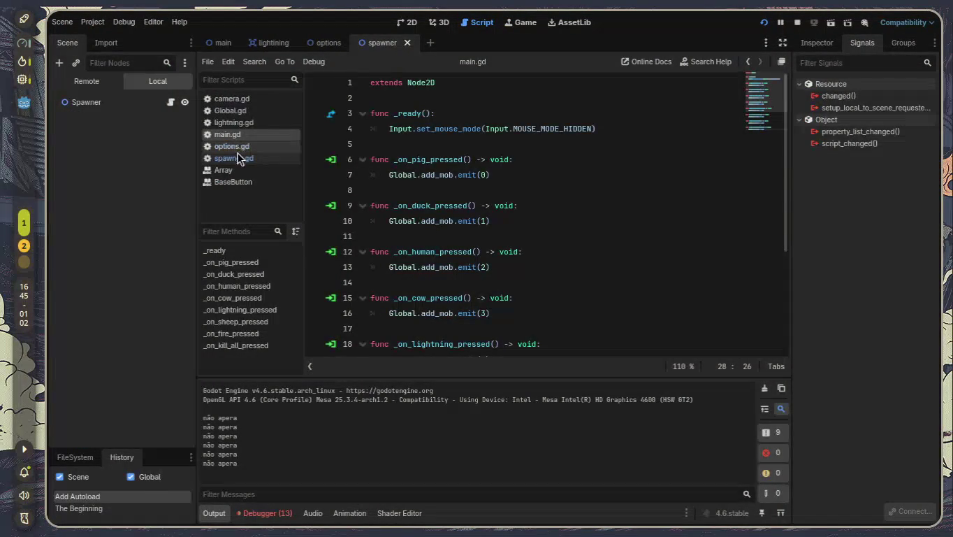
pyautogui.click(239, 156)
pyautogui.scroll(-1, 506, 185)
pyautogui.moveTo(716, 334); pyautogui.dragTo(363, 289)
pyautogui.press('BackSpace')
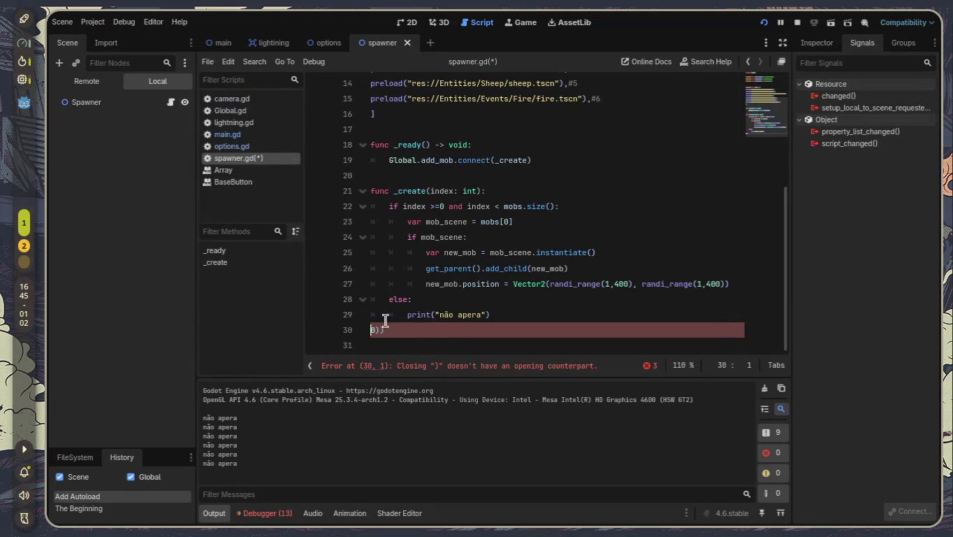
pyautogui.moveTo(347, 329); pyautogui.dragTo(316, 325)
# - Delete the stray 0)) line and change mobs[0] to mobs[index] in _create
pyautogui.click(348, 329)
pyautogui.press('BackSpace')
pyautogui.press('Delete')
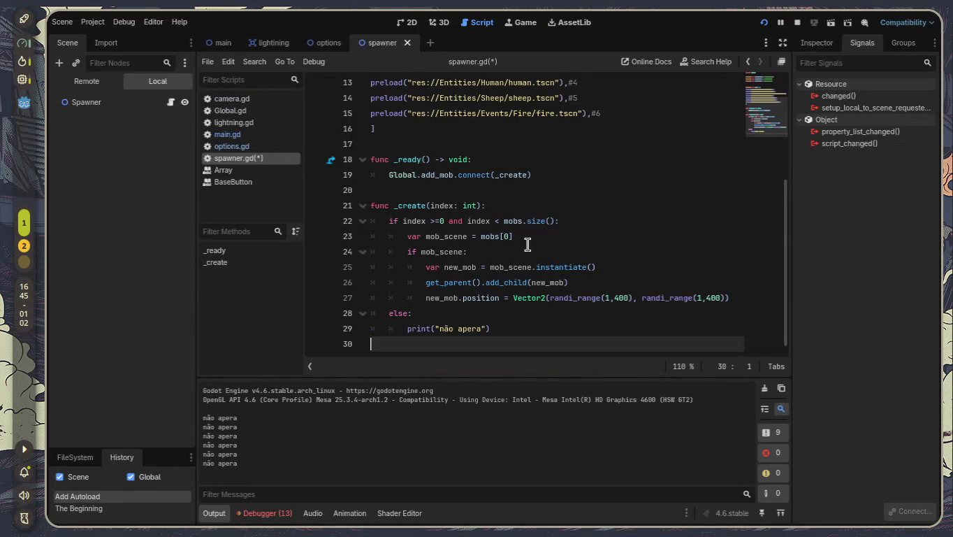
pyautogui.click(510, 235)
pyautogui.press('BackSpace')
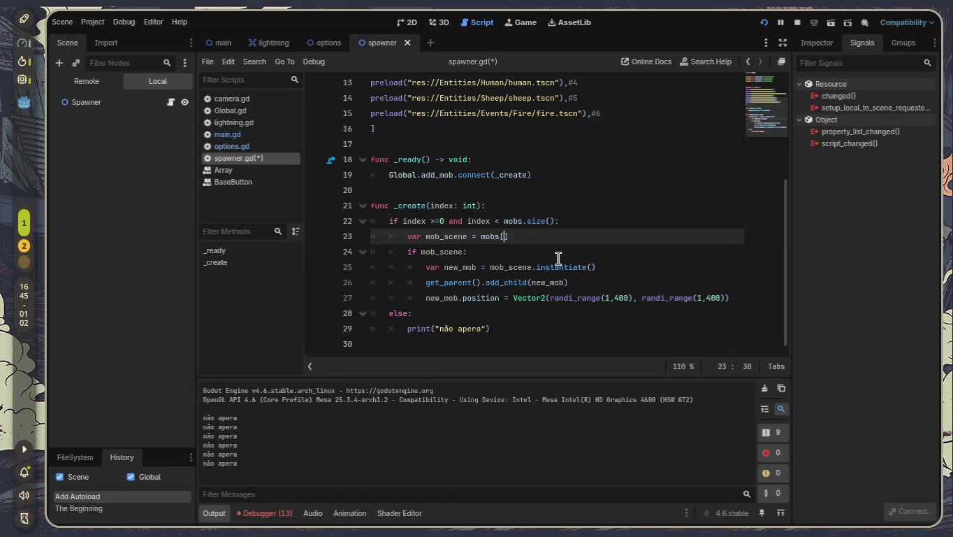
pyautogui.press('BackSpace')
pyautogui.write('ndex')
# - Review the _create function and the mob preload list in spawner.gd
pyautogui.click(536, 267)
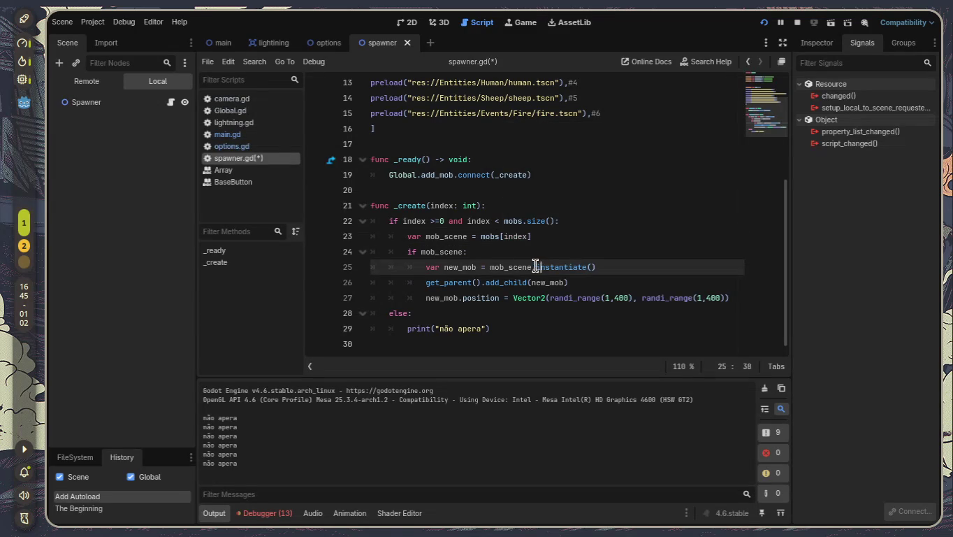
pyautogui.click(431, 205)
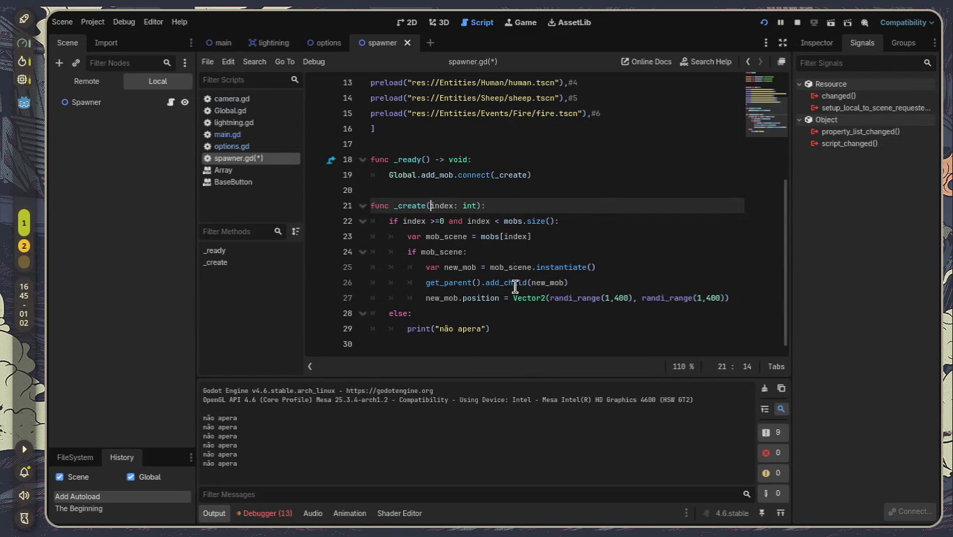
pyautogui.scroll(4, 454, 173)
pyautogui.moveTo(372, 207); pyautogui.dragTo(589, 345)
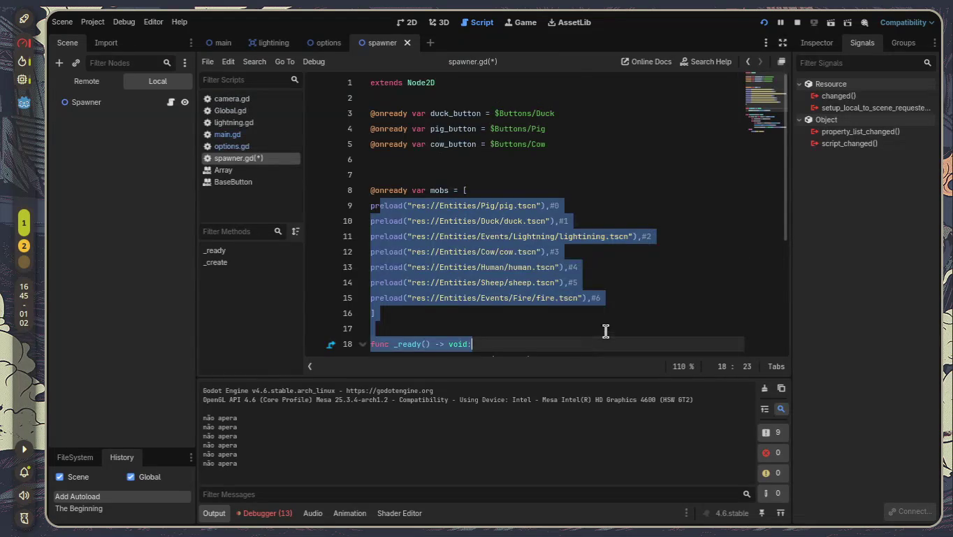
pyautogui.scroll(-4, 606, 331)
pyautogui.click(653, 235)
pyautogui.scroll(3, 654, 234)
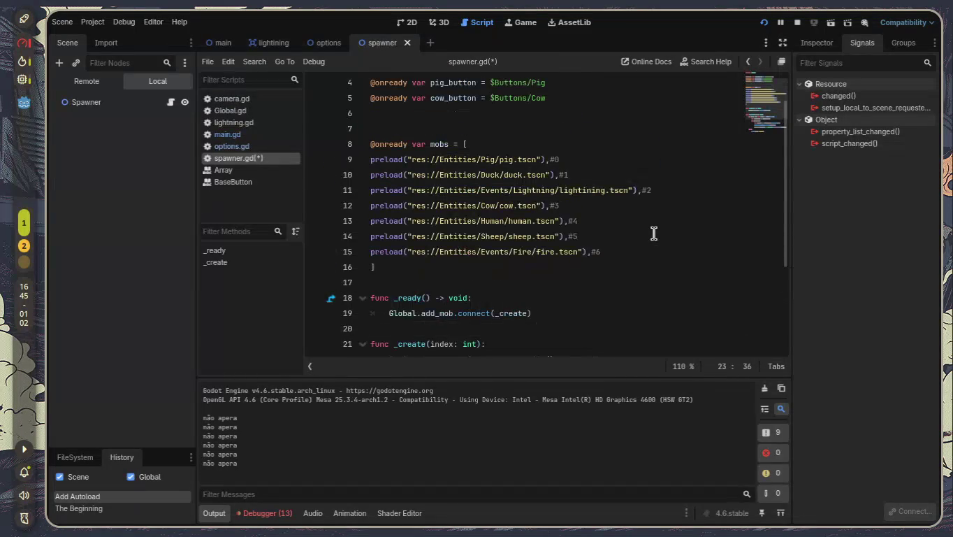
pyautogui.click(561, 159)
pyautogui.scroll(-3, 594, 290)
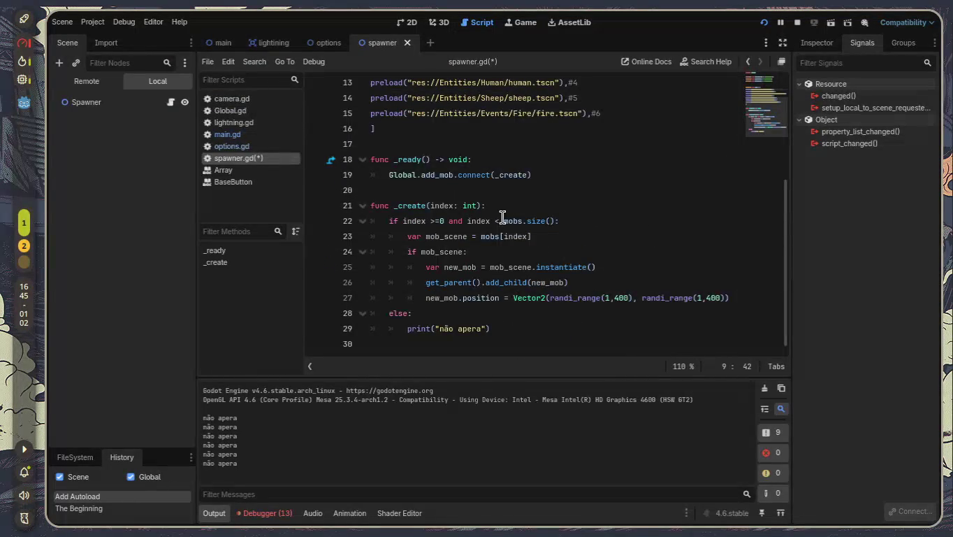
# - Review main.gd's handlers and stop the running game
pyautogui.click(244, 134)
pyautogui.scroll(-1, 524, 179)
pyautogui.scroll(-3, 524, 179)
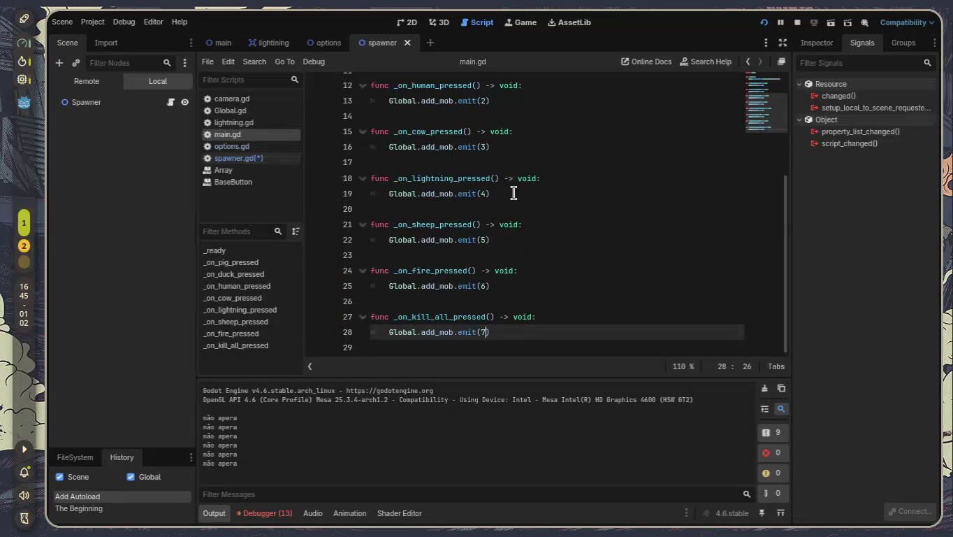
pyautogui.scroll(3, 508, 223)
pyautogui.scroll(-3, 507, 231)
pyautogui.scroll(4, 507, 231)
pyautogui.scroll(-4, 507, 231)
pyautogui.scroll(4, 507, 230)
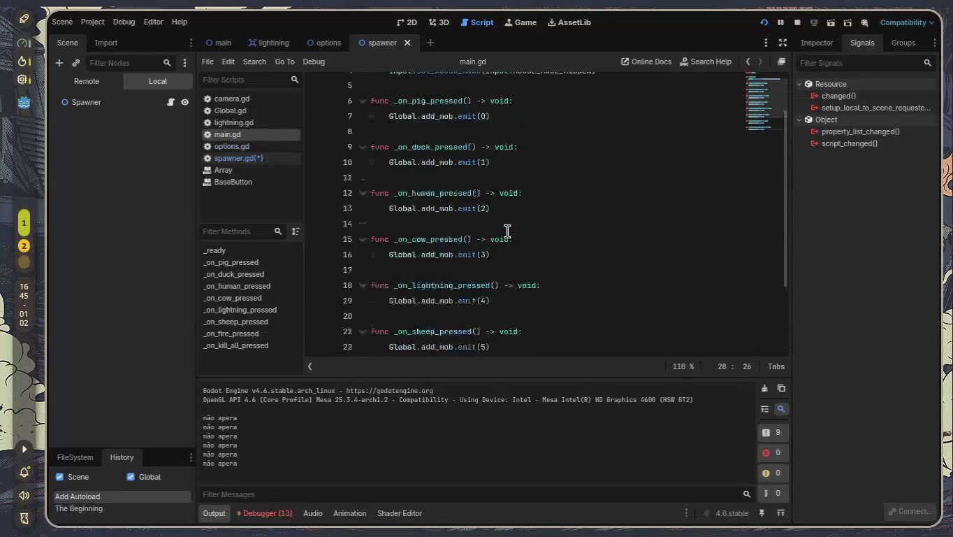
pyautogui.scroll(-4, 507, 230)
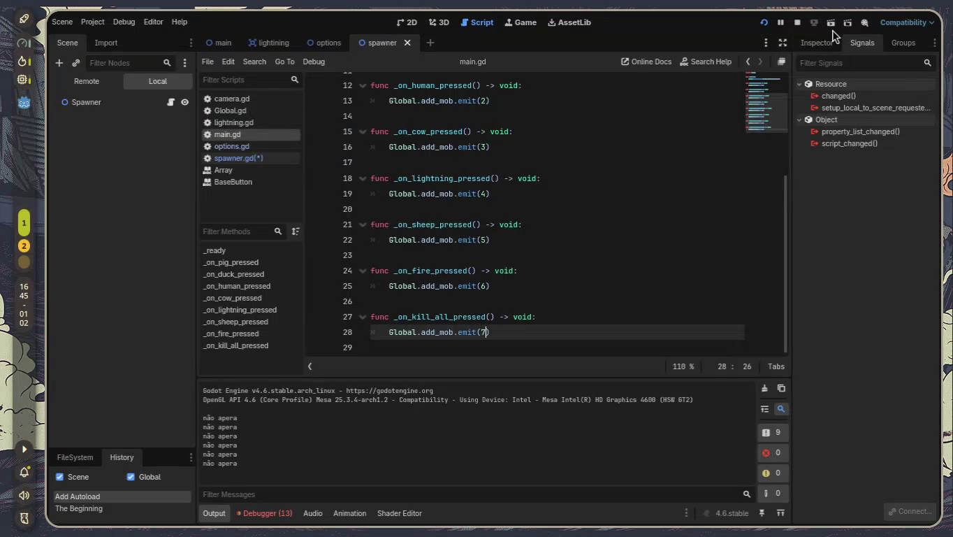
pyautogui.click(798, 23)
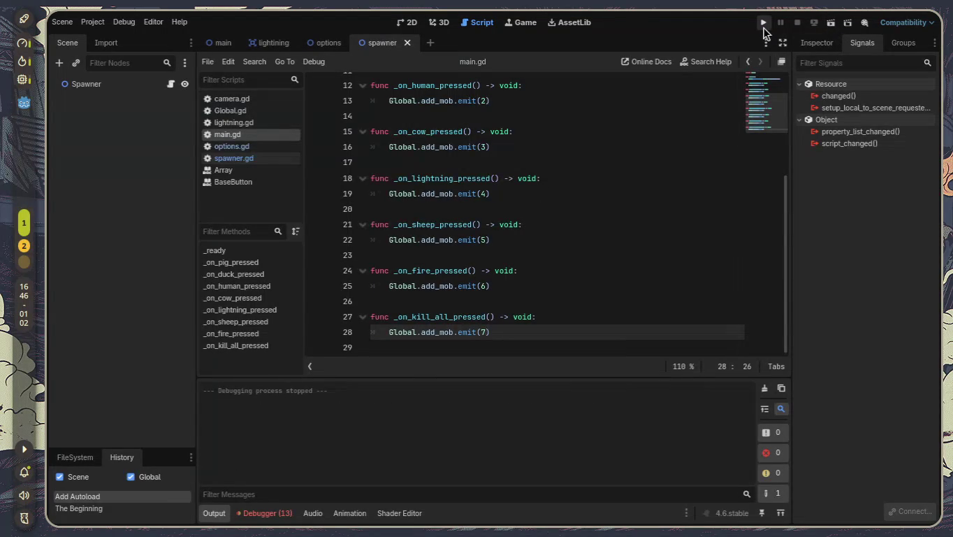
# - Run the project and spawn pigs, a human, a lightning strike and cows
pyautogui.click(764, 28)
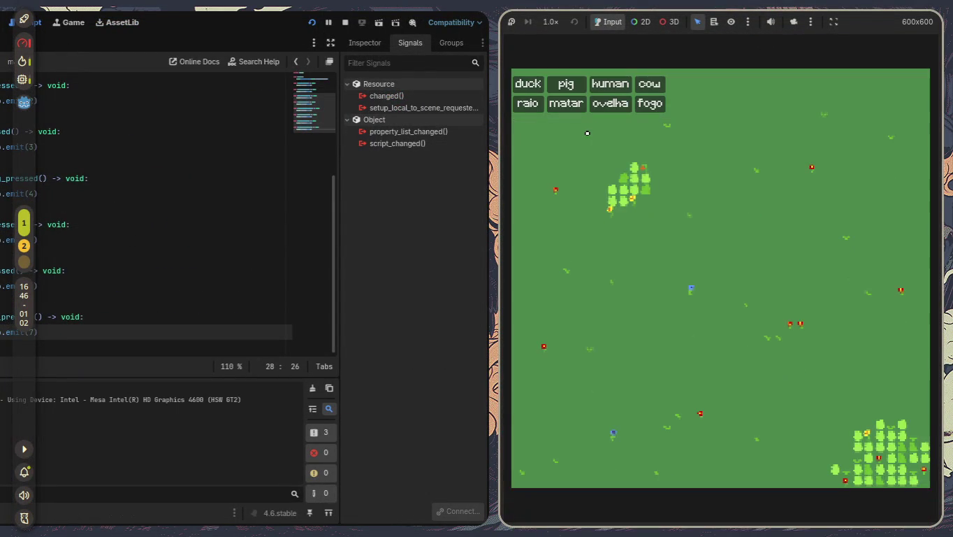
pyautogui.click(566, 84)
pyautogui.click(610, 84)
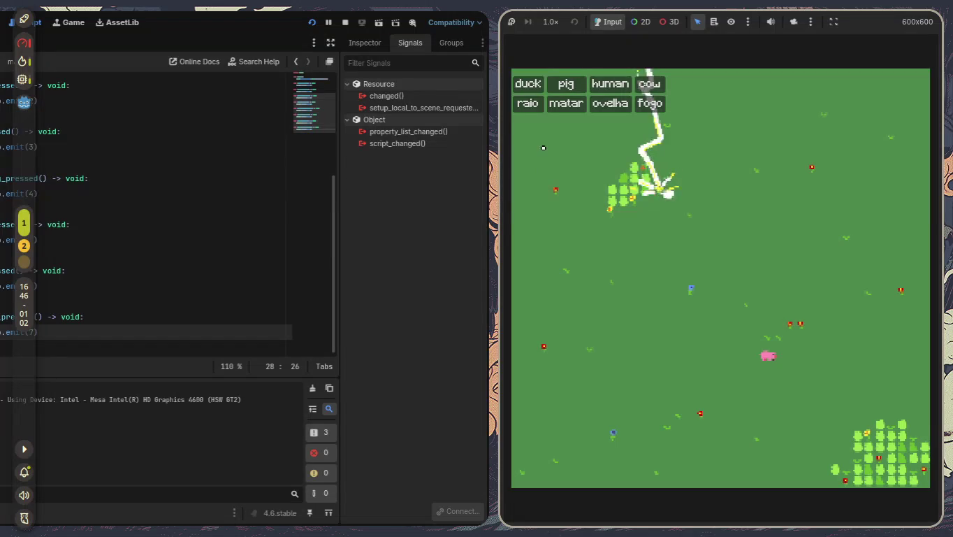
pyautogui.click(533, 109)
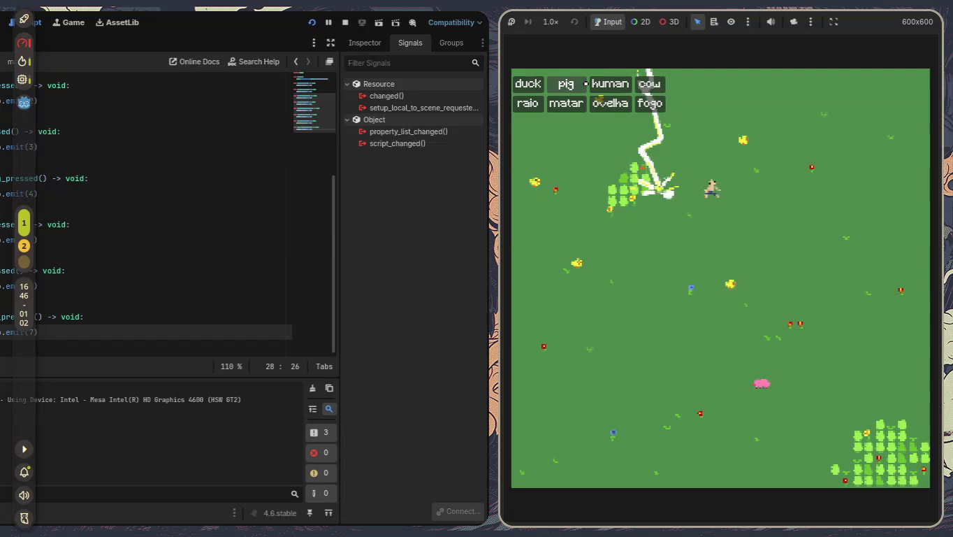
pyautogui.click(578, 85)
pyautogui.click(579, 86)
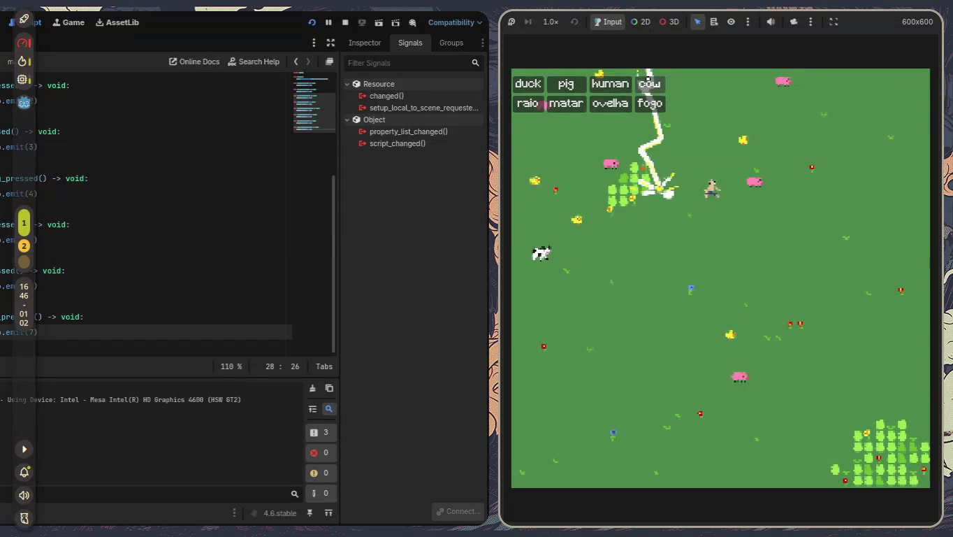
pyautogui.click(648, 81)
pyautogui.click(648, 82)
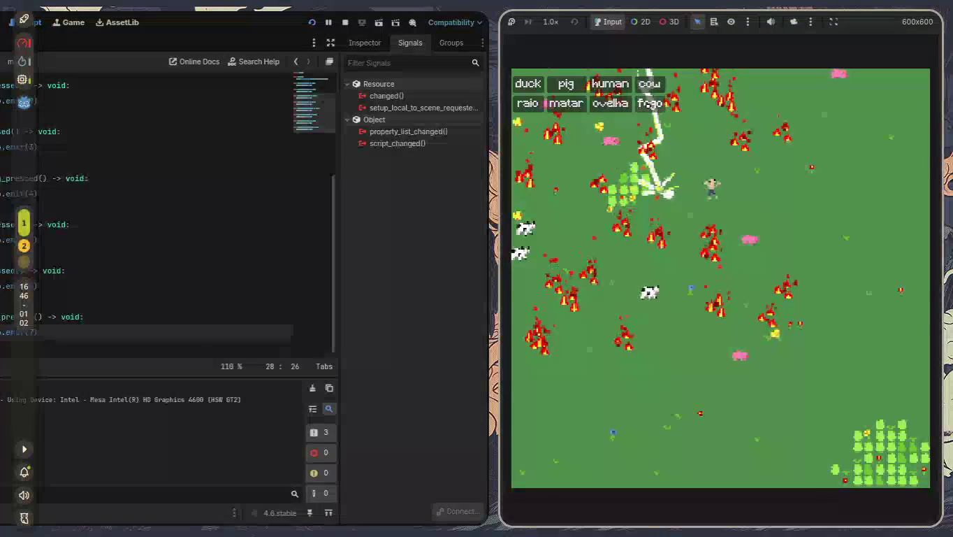
# - Spawn many batches of sheep, then close the game with Alt+F4
pyautogui.click(610, 104)
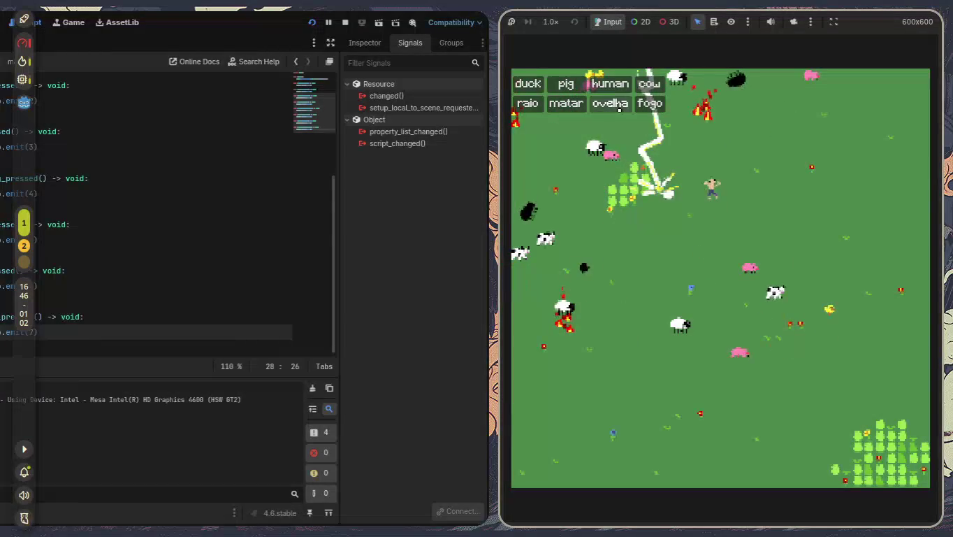
pyautogui.click(620, 109)
pyautogui.click(619, 110)
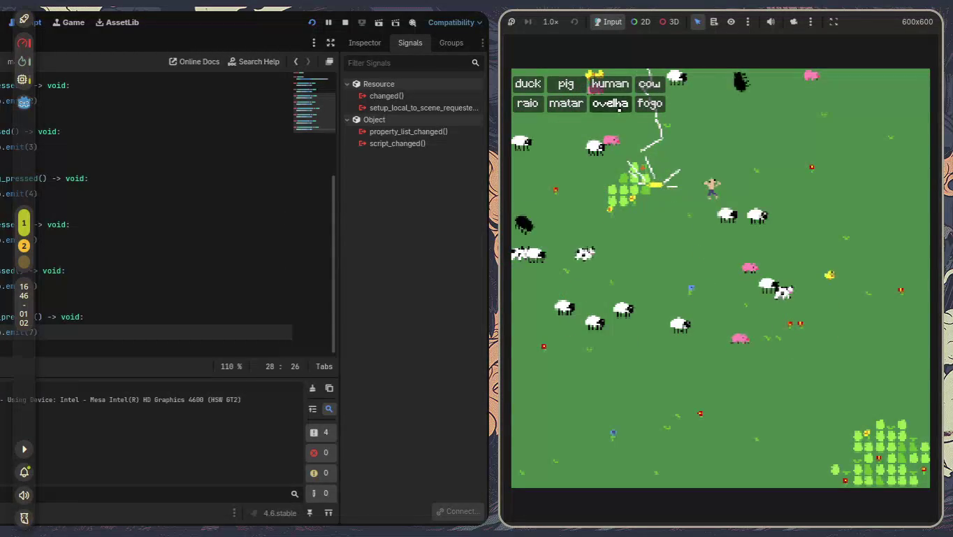
pyautogui.click(618, 109)
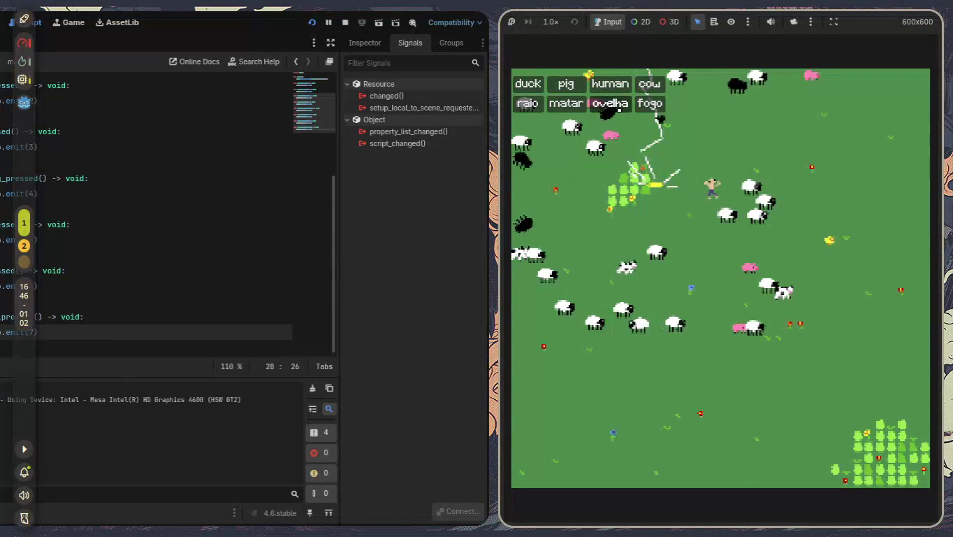
pyautogui.click(618, 109)
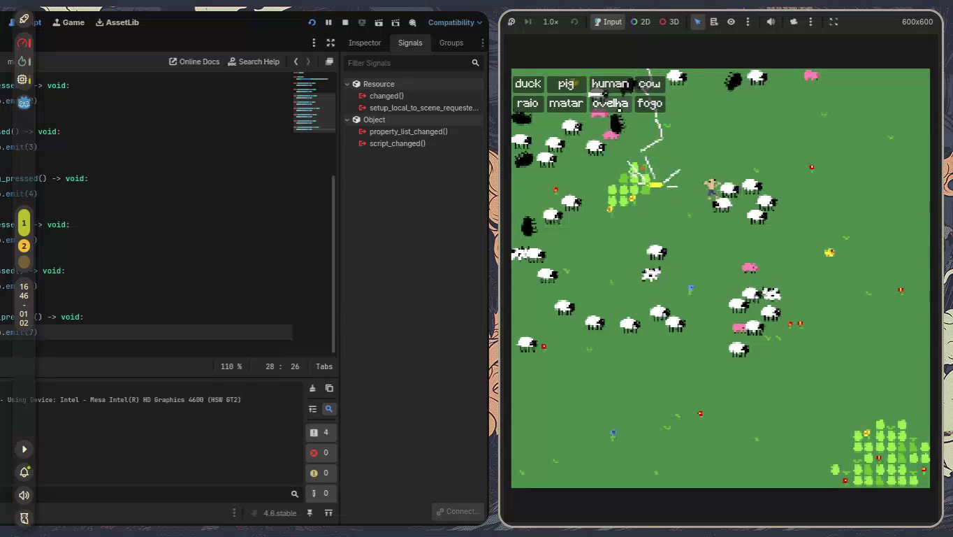
pyautogui.click(619, 110)
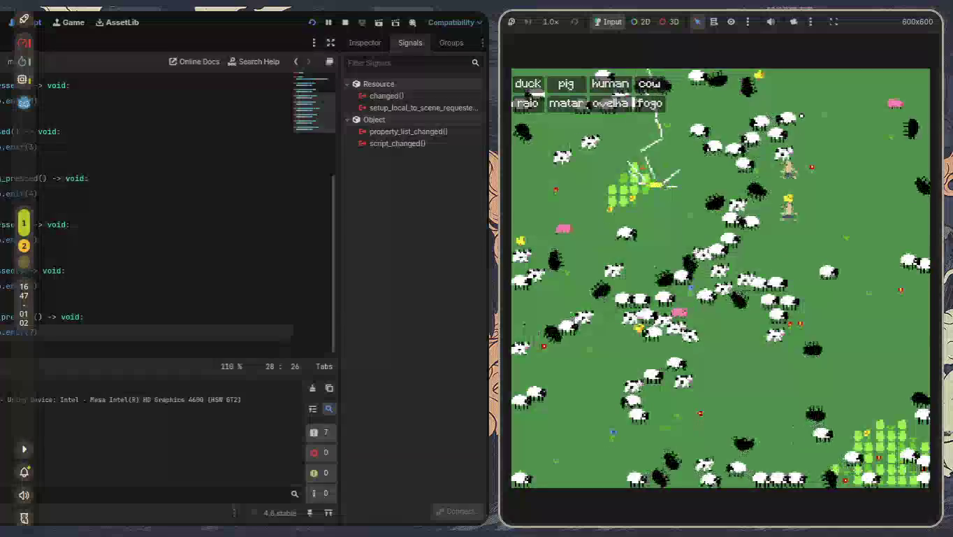
pyautogui.hotkey('alt', 'F4')
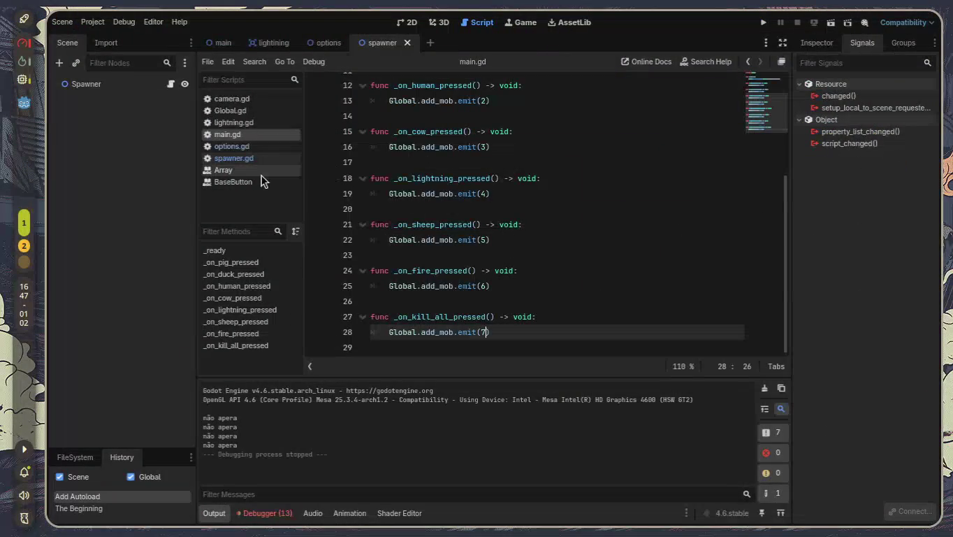
# - Open lightning.gd from the lightning scene
pyautogui.click(274, 41)
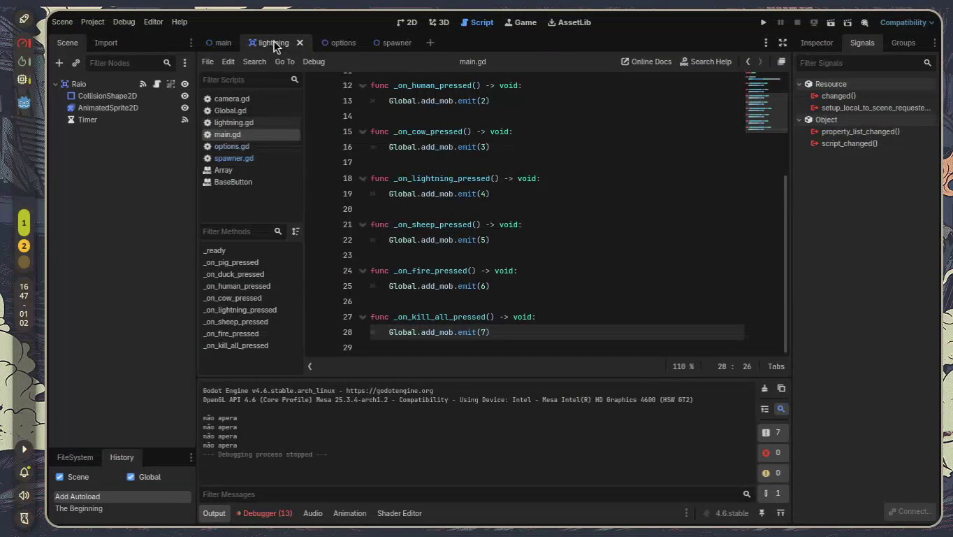
pyautogui.click(256, 123)
pyautogui.click(506, 127)
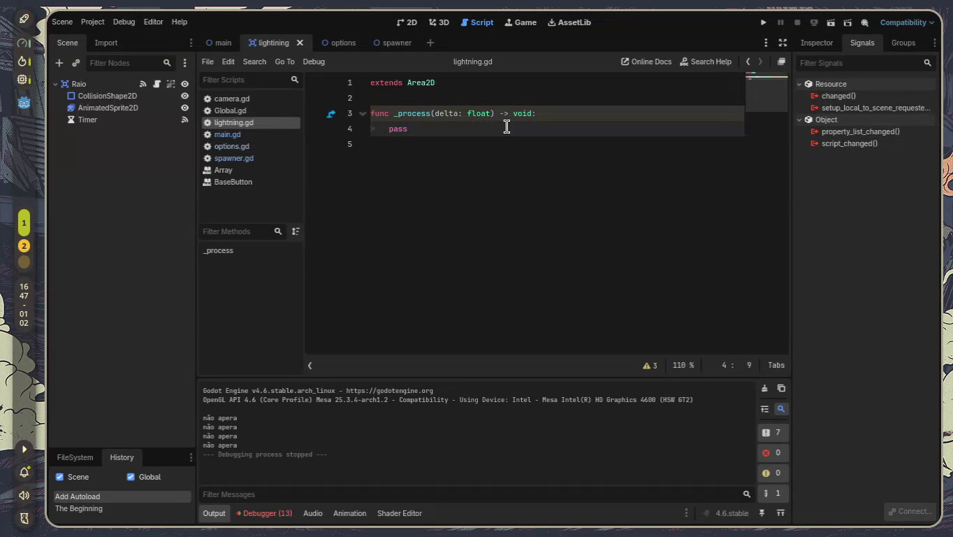
# - Disconnect the Timer's timeout signal from _on_timer_timeout
pyautogui.click(170, 125)
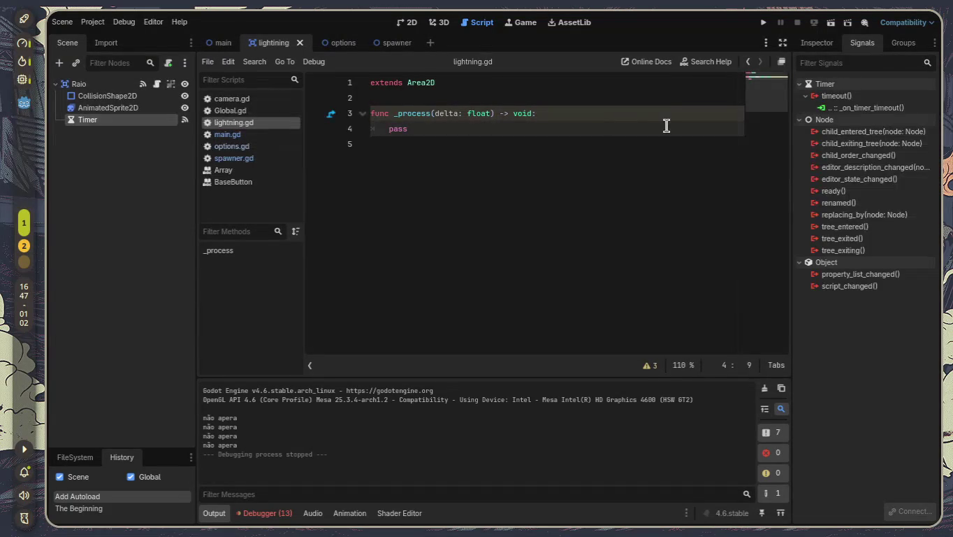
pyautogui.click(874, 108)
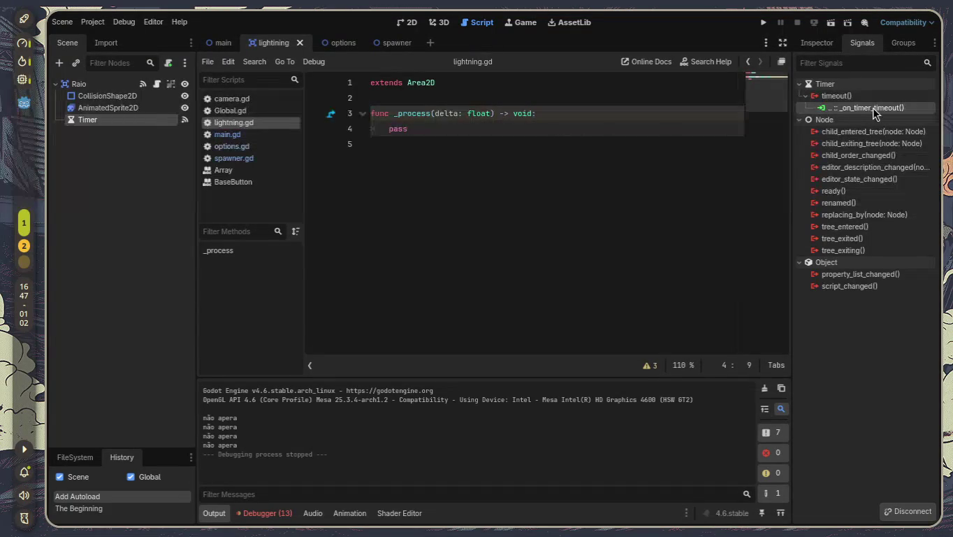
pyautogui.rightClick(875, 109)
pyautogui.click(849, 141)
pyautogui.click(834, 97)
pyautogui.rightClick(834, 97)
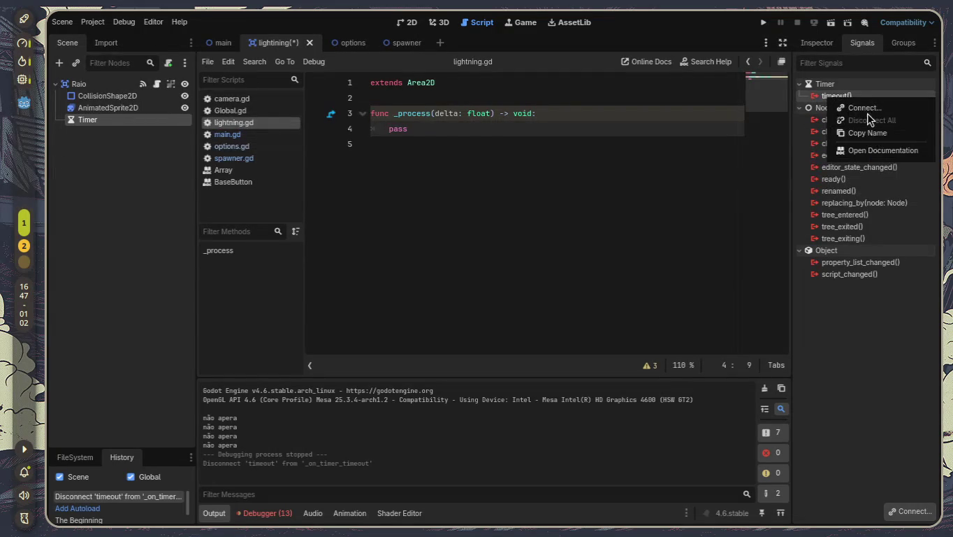
pyautogui.click(867, 111)
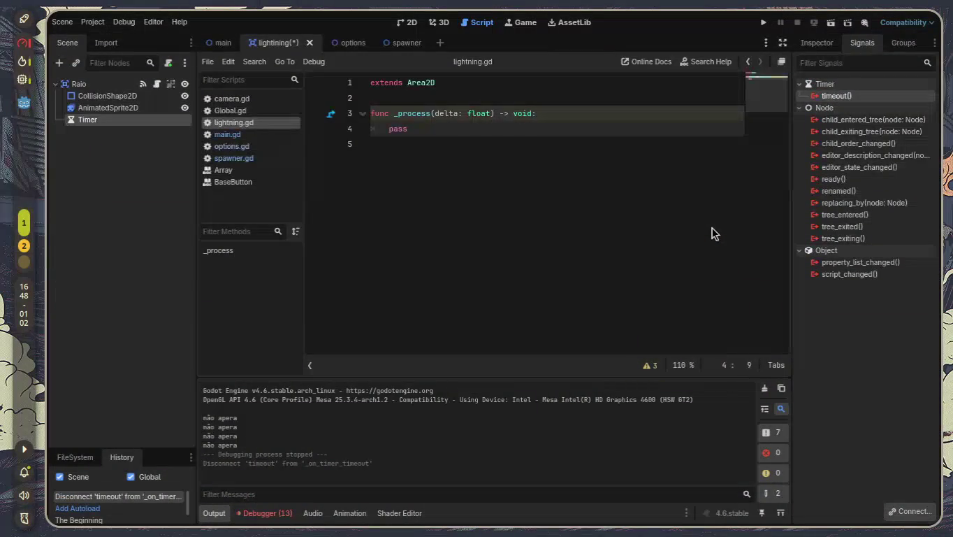
pyautogui.press('super+s')
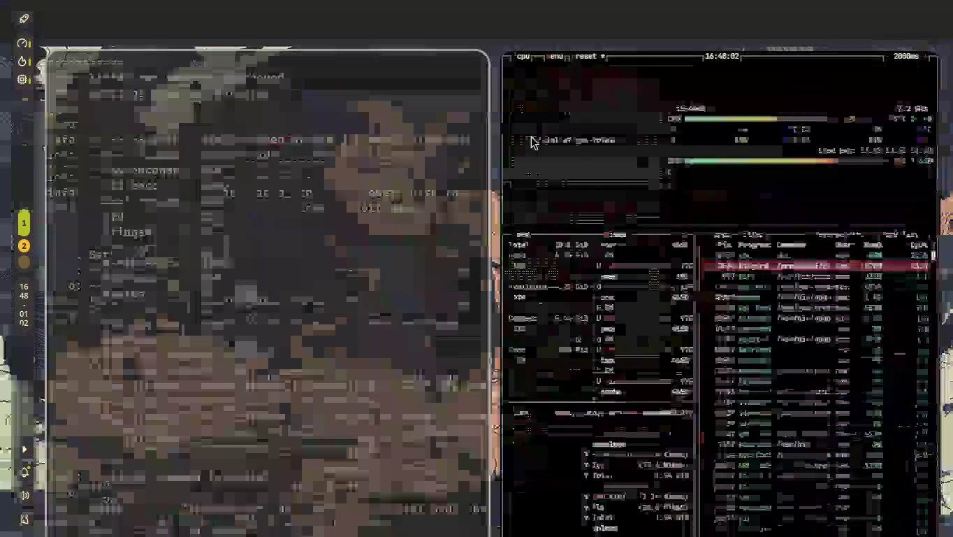
# - Select the godot process in btop and adjust the Godot window width
pyautogui.press('super+s')
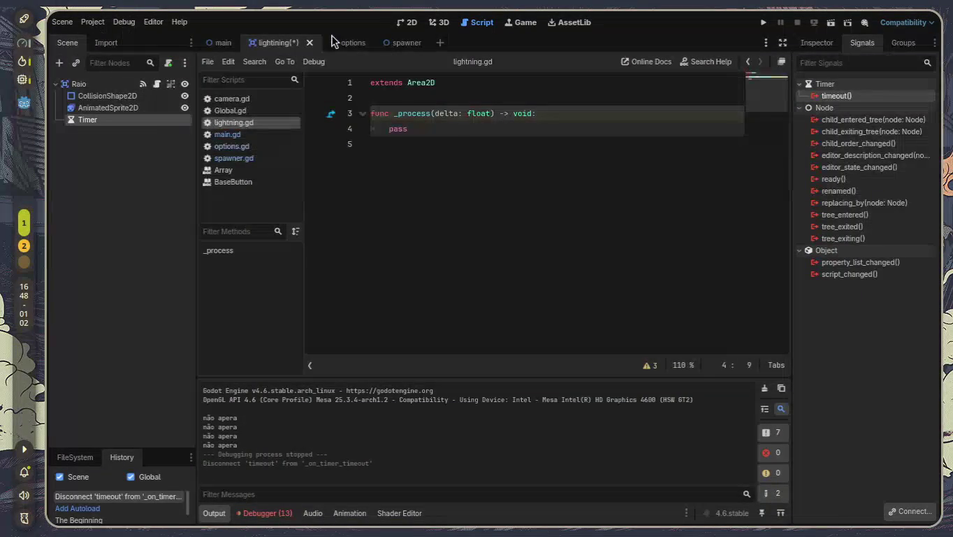
pyautogui.press('super+Page_Down')
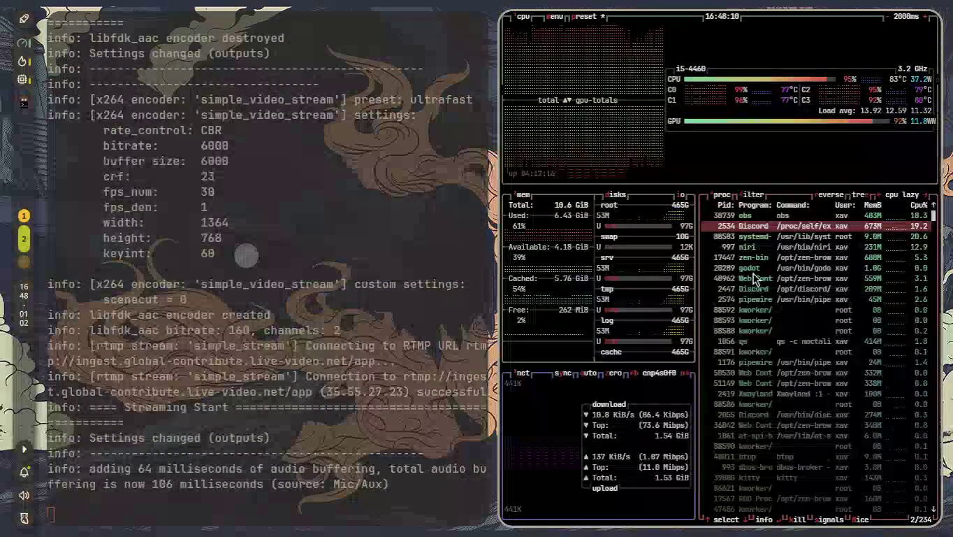
pyautogui.click(754, 270)
pyautogui.press('super+Page_Up')
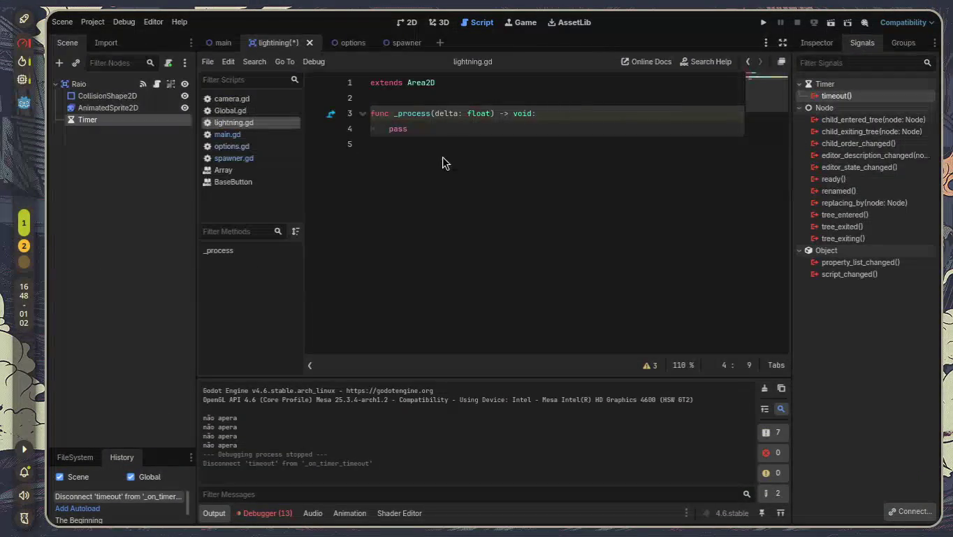
pyautogui.press('super+minus')
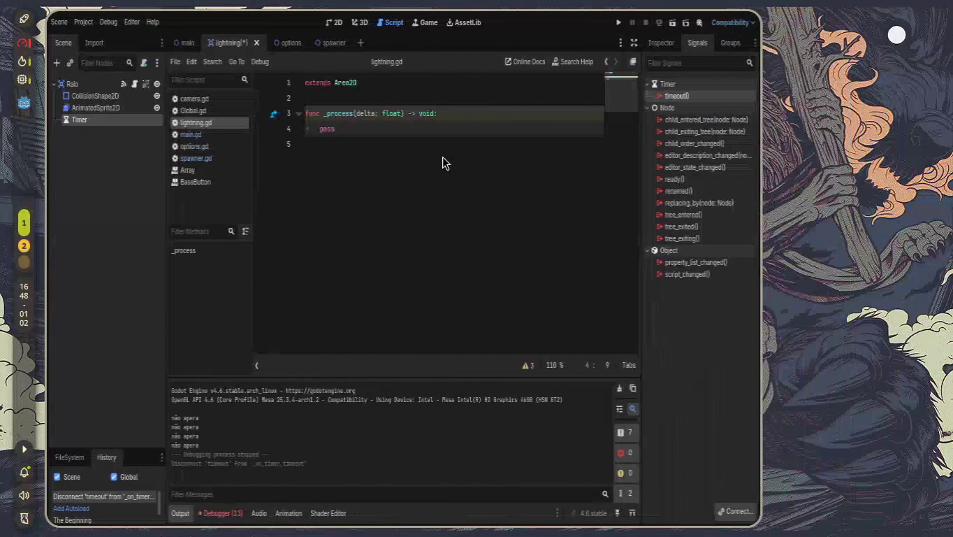
pyautogui.press('super+minus')
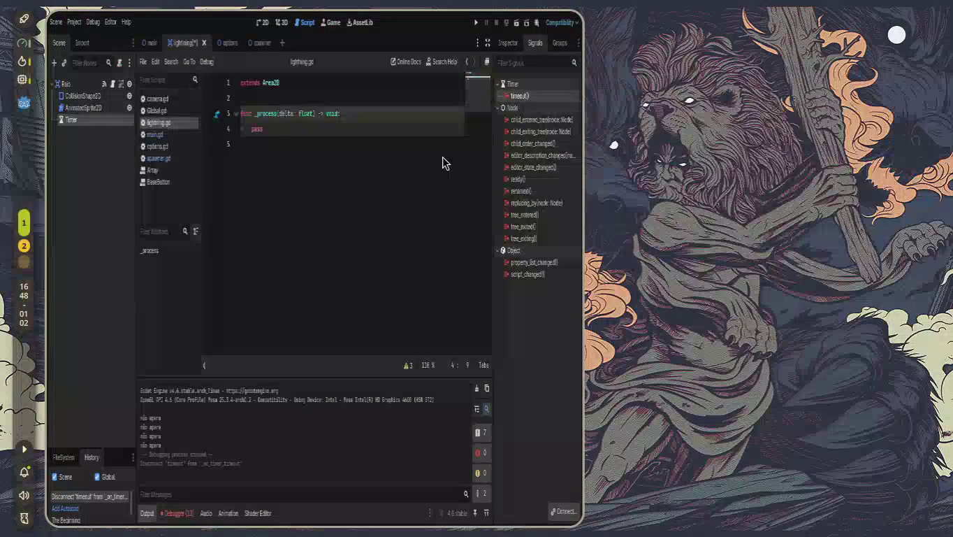
pyautogui.press('super+plus')
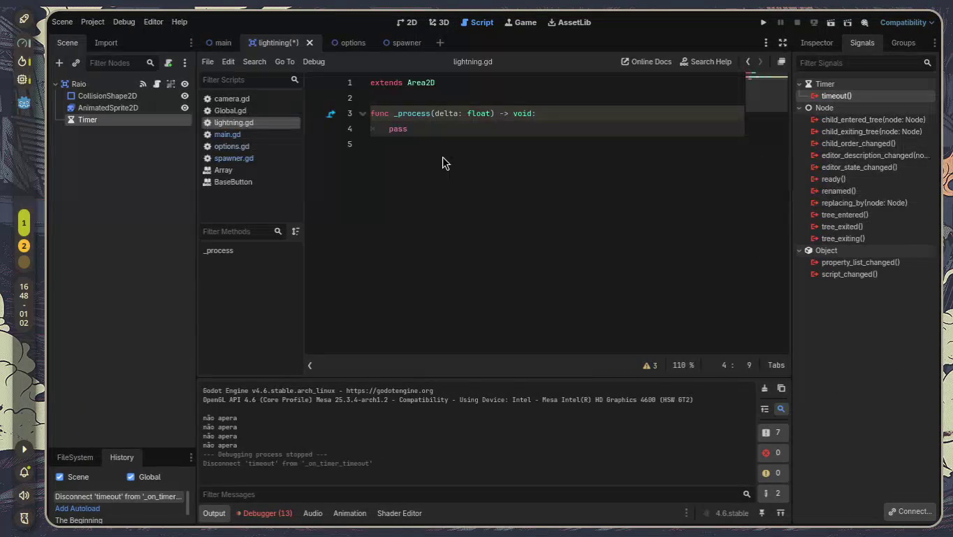
# - Force-kill godot with SIGKILL, then relaunch it from a new terminal
pyautogui.press('super+2')
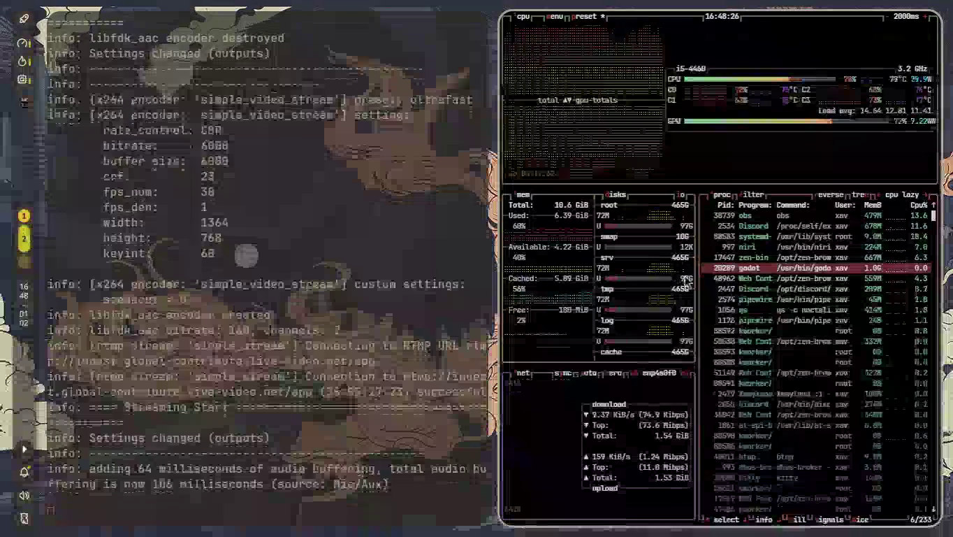
pyautogui.press('k')
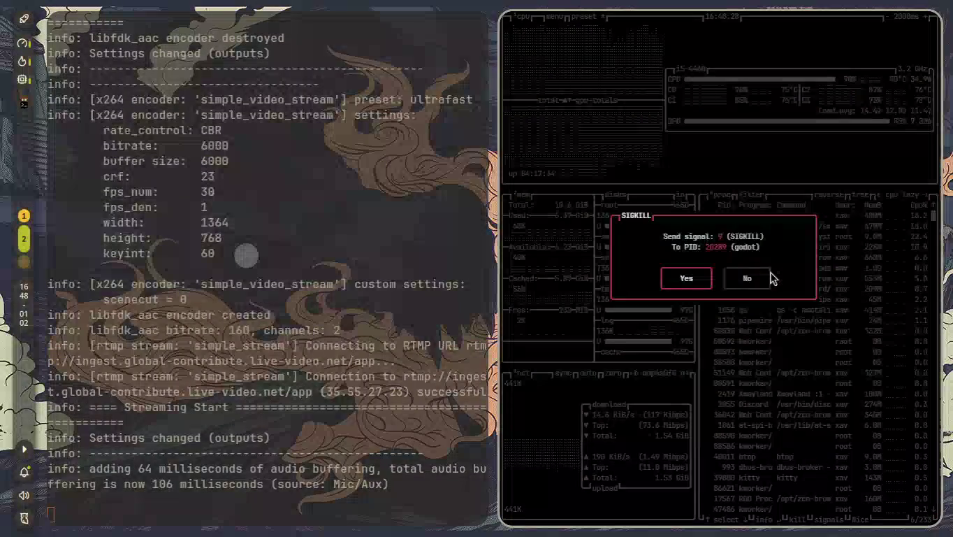
pyautogui.press('Return')
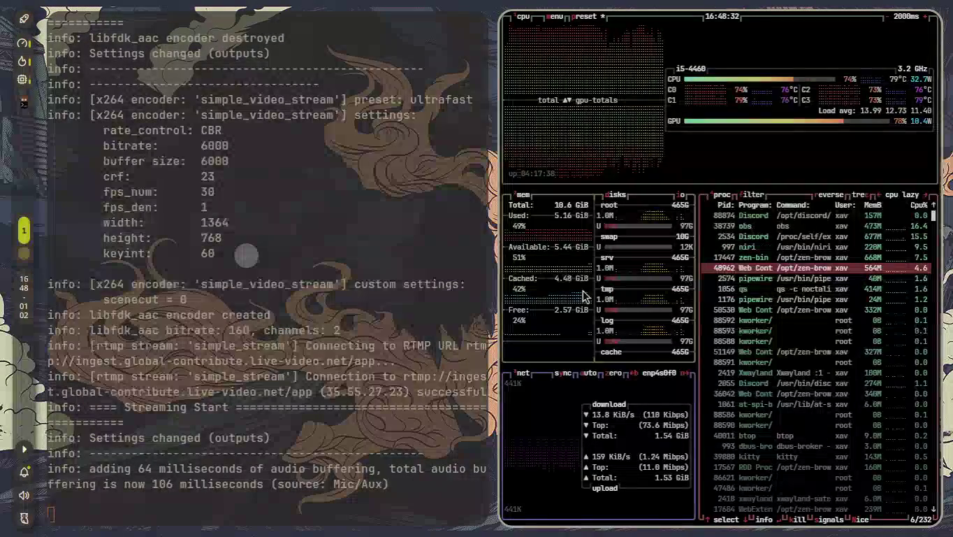
pyautogui.press('super+Page_Down')
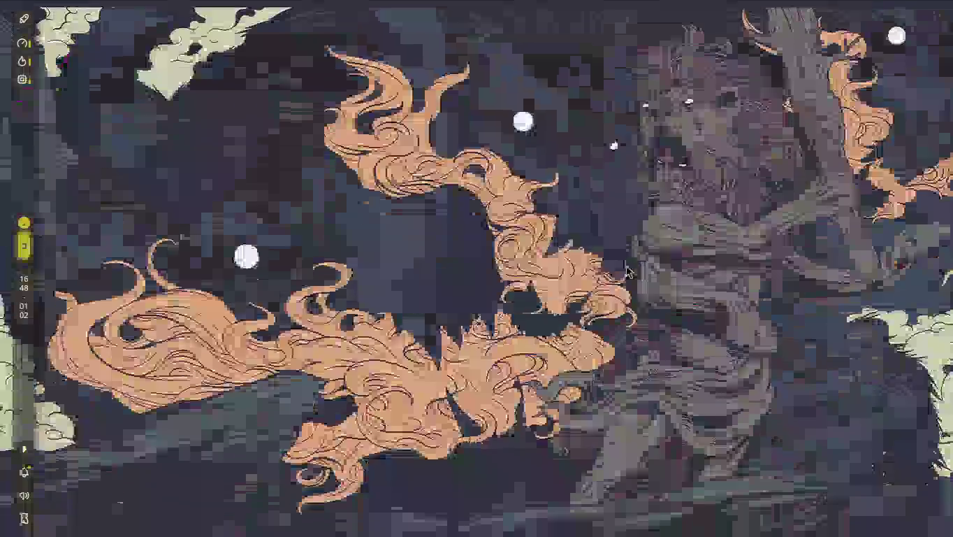
pyautogui.press('super+Page_Up')
pyautogui.scroll(15, 358, 450)
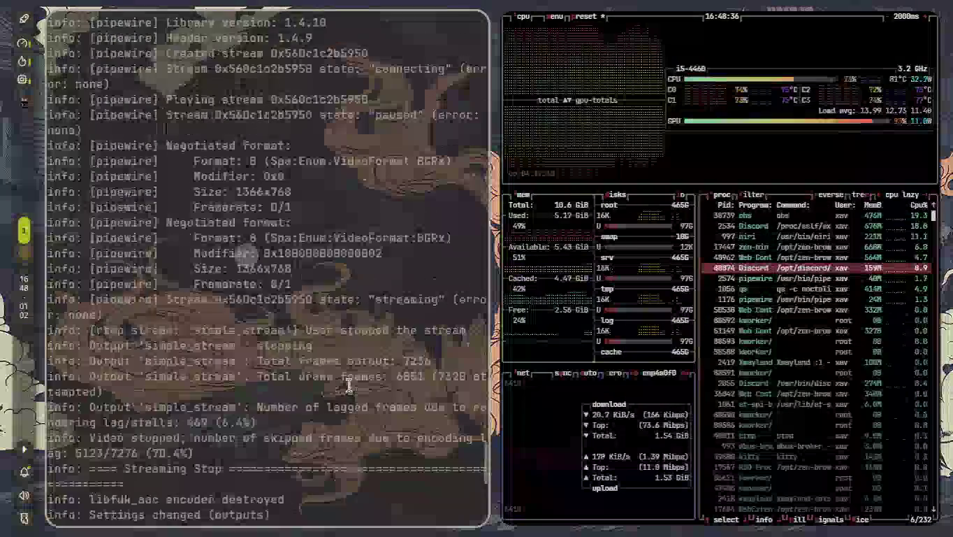
pyautogui.scroll(20, 347, 385)
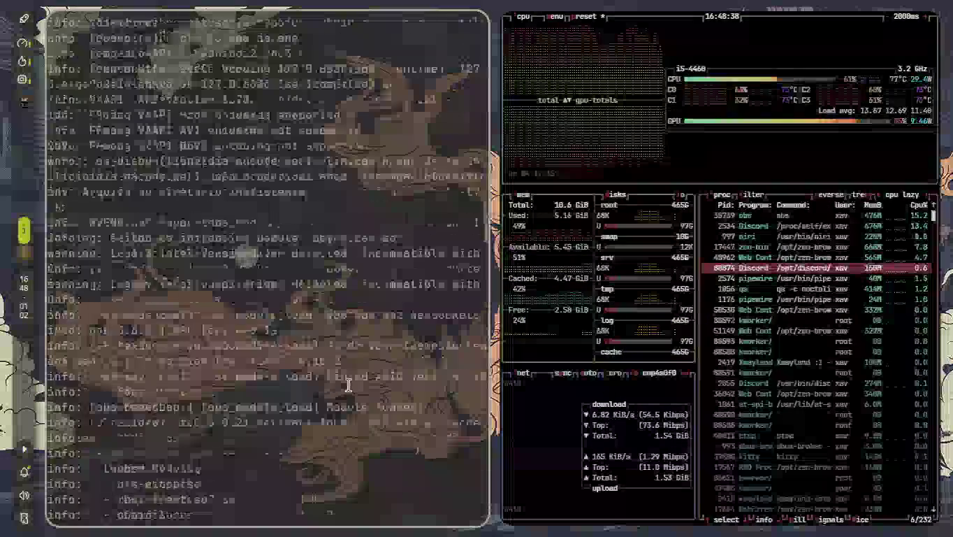
pyautogui.scroll(-20, 346, 385)
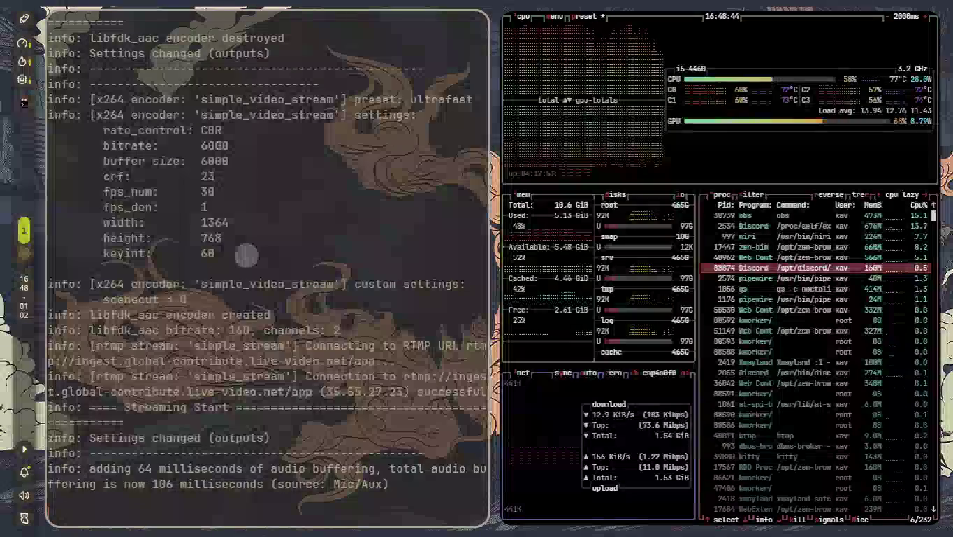
pyautogui.press('super+Return')
pyautogui.write('godot')
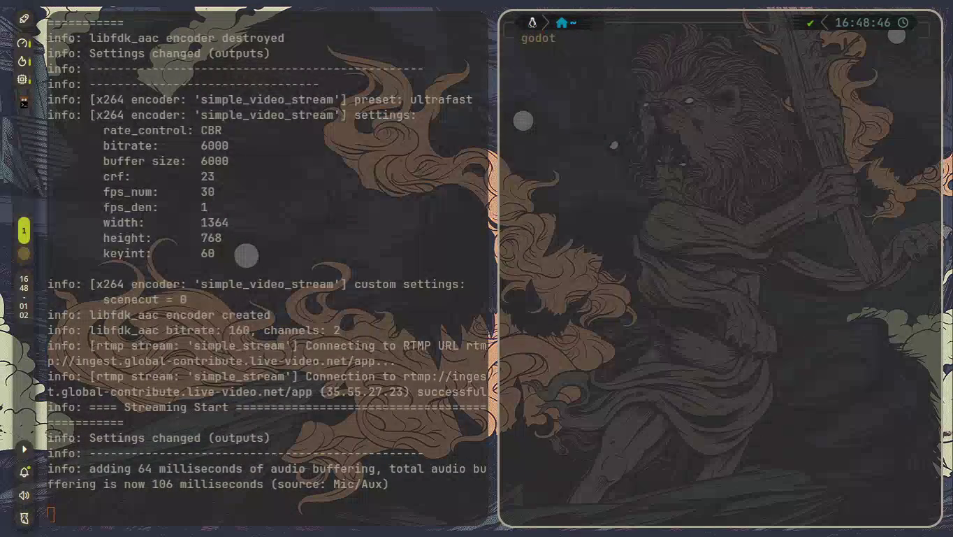
pyautogui.press('Return')
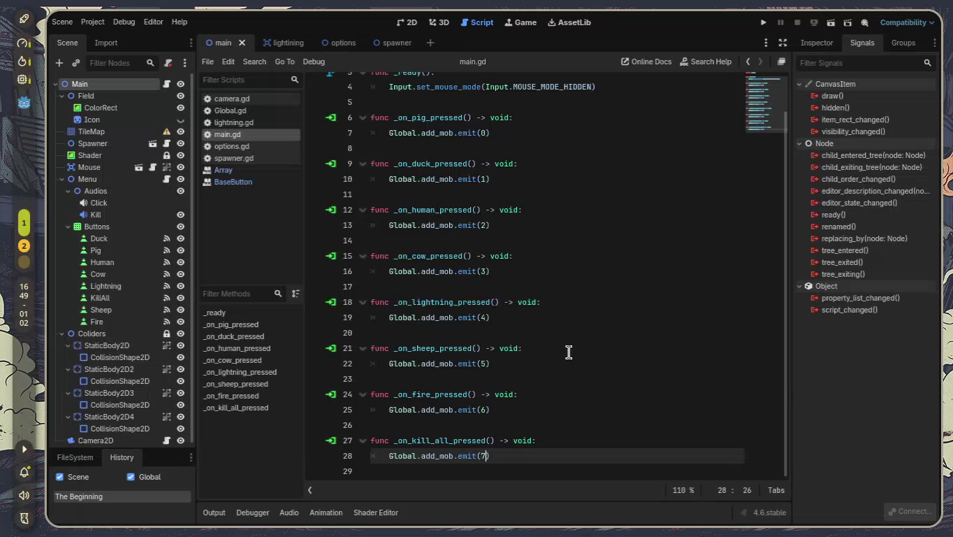
# - Open spawner.gd and select its _ready and _create functions, then deselect the code
pyautogui.scroll(1, 557, 331)
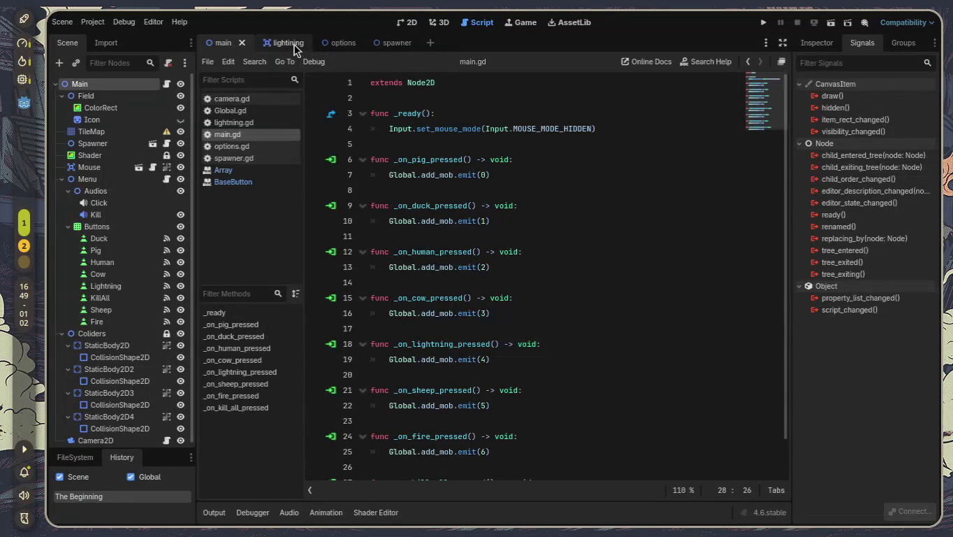
pyautogui.click(375, 48)
pyautogui.click(239, 159)
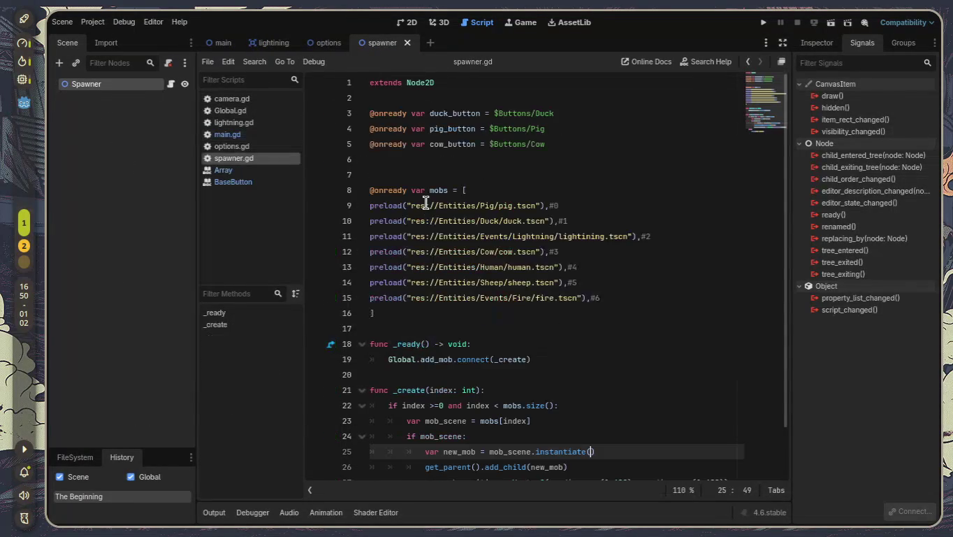
pyautogui.scroll(-2, 510, 455)
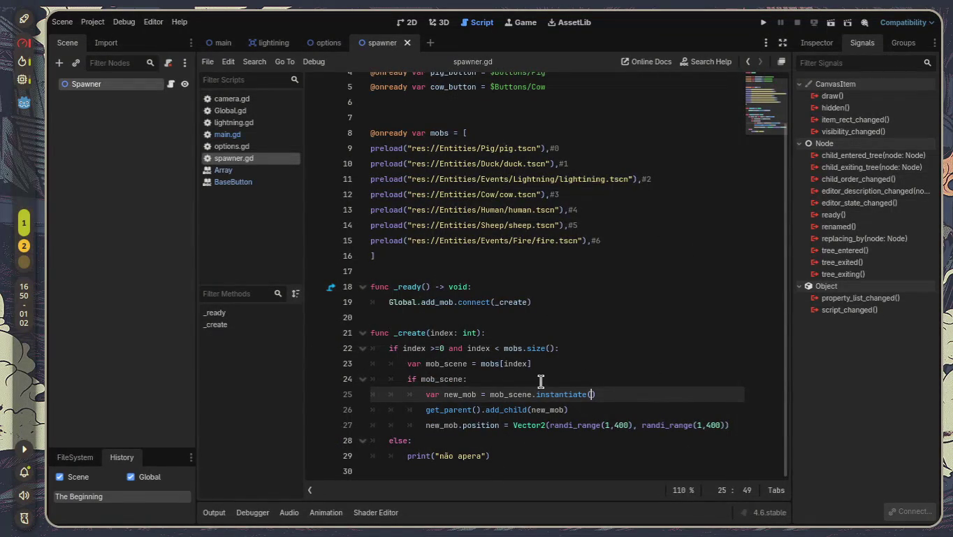
pyautogui.moveTo(577, 456)
pyautogui.mouseDown()
pyautogui.moveTo(342, 278)
pyautogui.moveTo(341, 316)
pyautogui.moveTo(319, 286)
pyautogui.mouseUp()
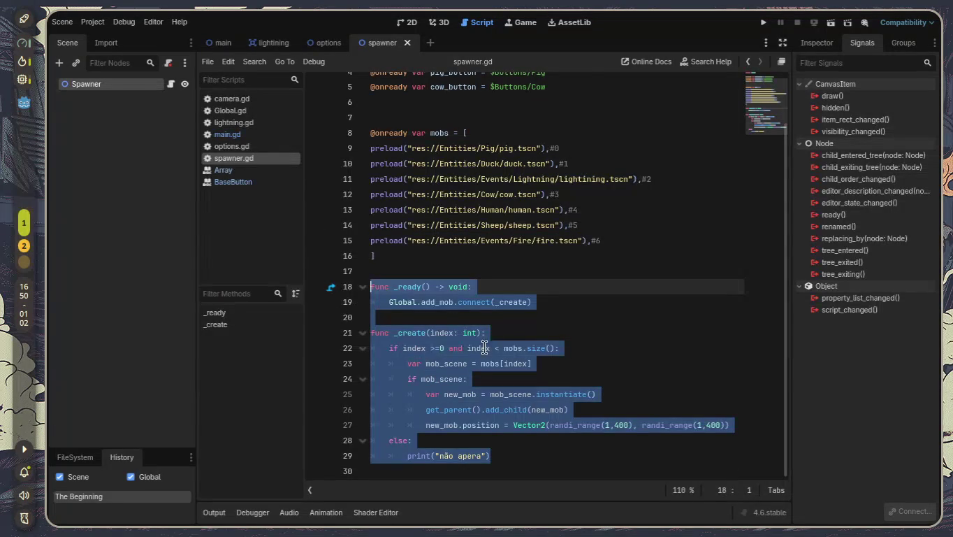
pyautogui.moveTo(494, 430)
pyautogui.mouseDown()
pyautogui.moveTo(360, 341)
pyautogui.moveTo(374, 330)
pyautogui.moveTo(392, 335)
pyautogui.mouseUp()
pyautogui.click(538, 334)
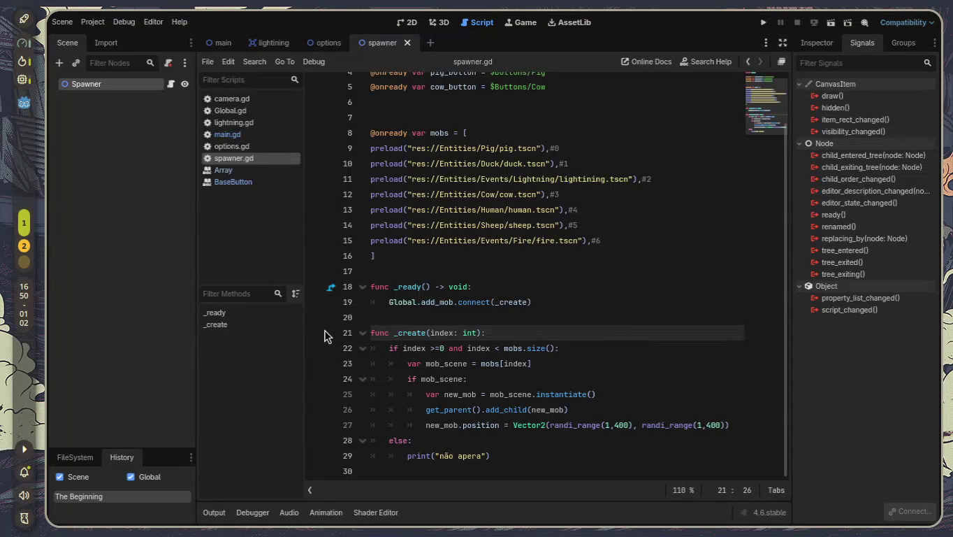
# - Open main.gd and select the 0 argument of line 7's Global.add_mob.emit call
pyautogui.click(241, 134)
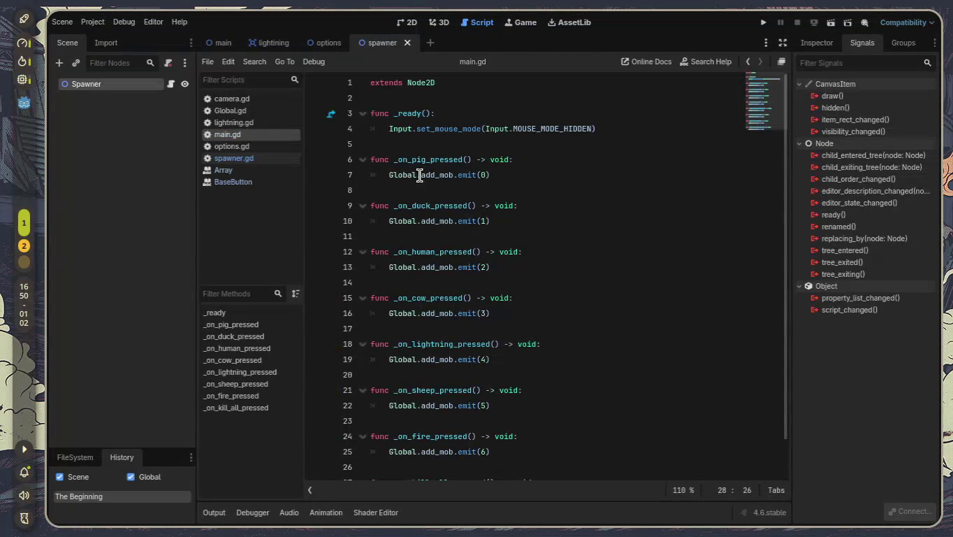
pyautogui.moveTo(385, 175); pyautogui.dragTo(585, 181)
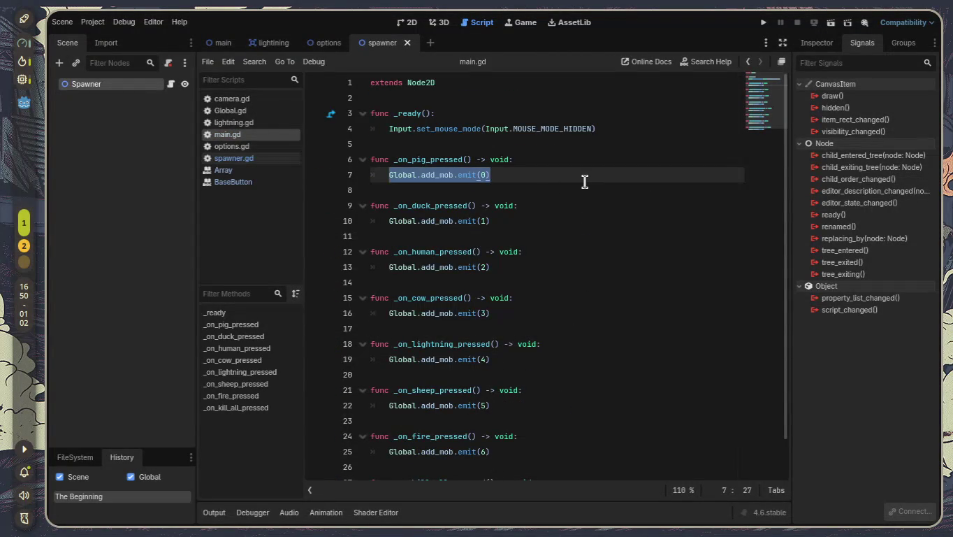
pyautogui.moveTo(479, 178); pyautogui.dragTo(494, 179)
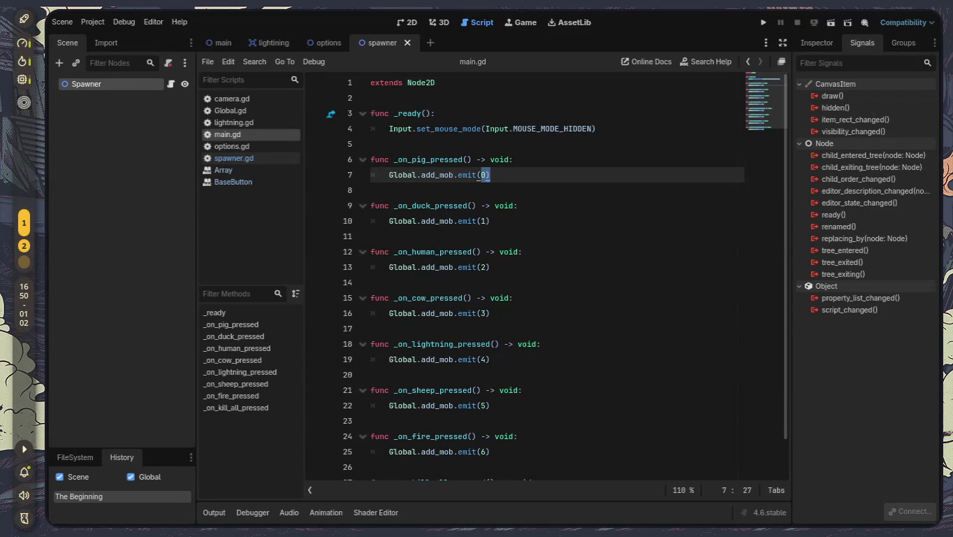
pyautogui.press('super+2')
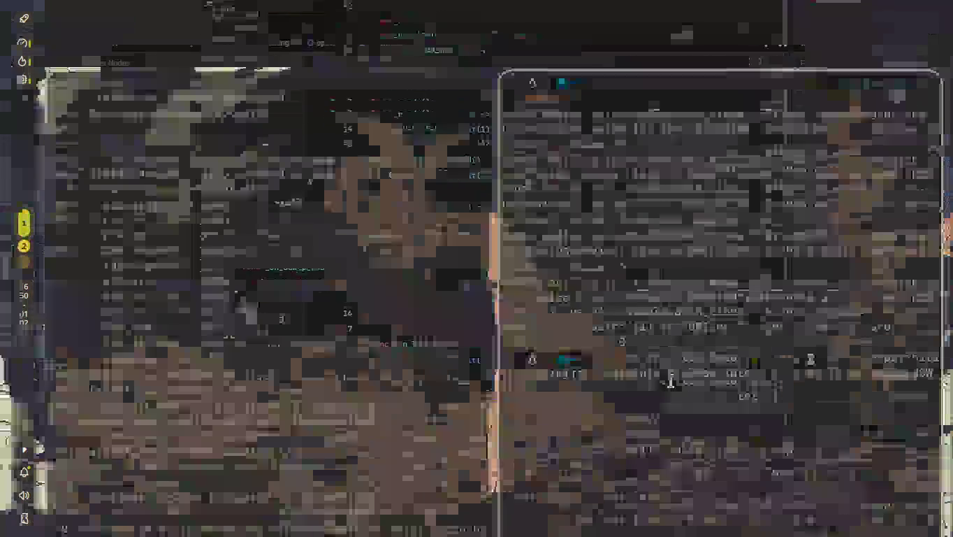
pyautogui.press('super+Right')
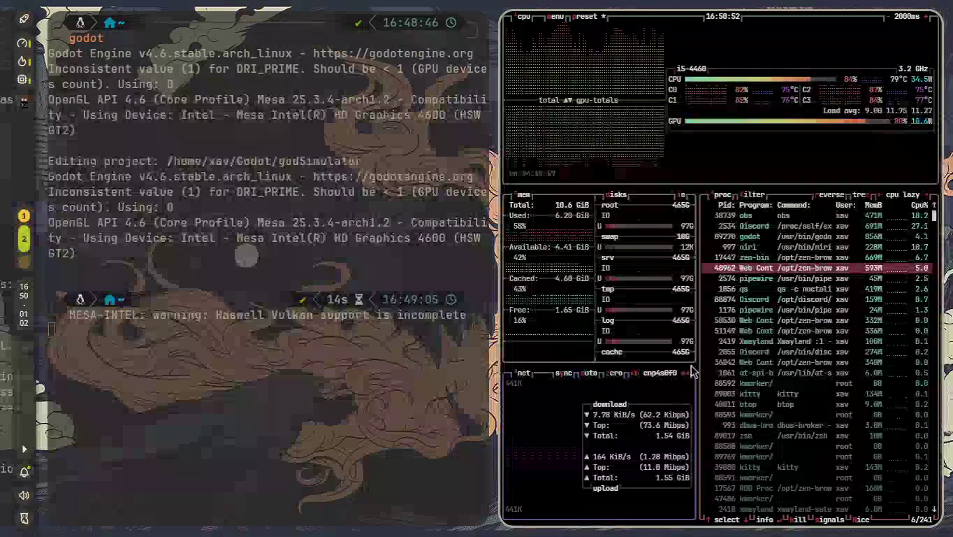
pyautogui.click(784, 229)
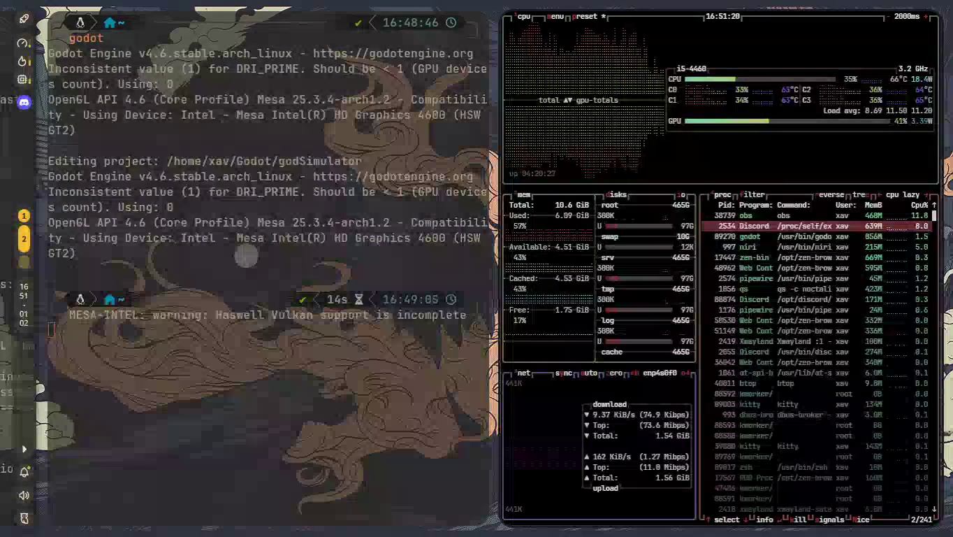
pyautogui.press('super+1')
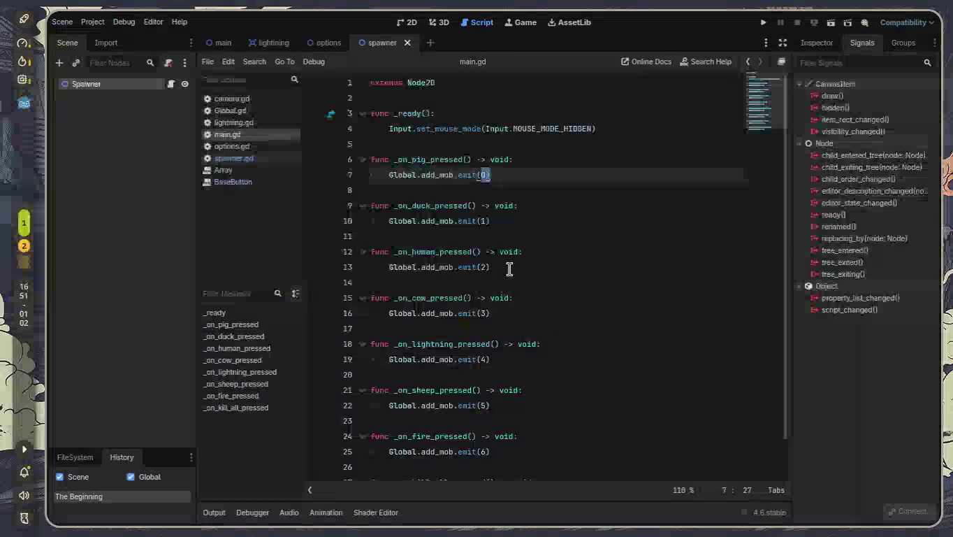
# - Delete the blank lines between all of main.gd's handler functions
pyautogui.click(518, 195)
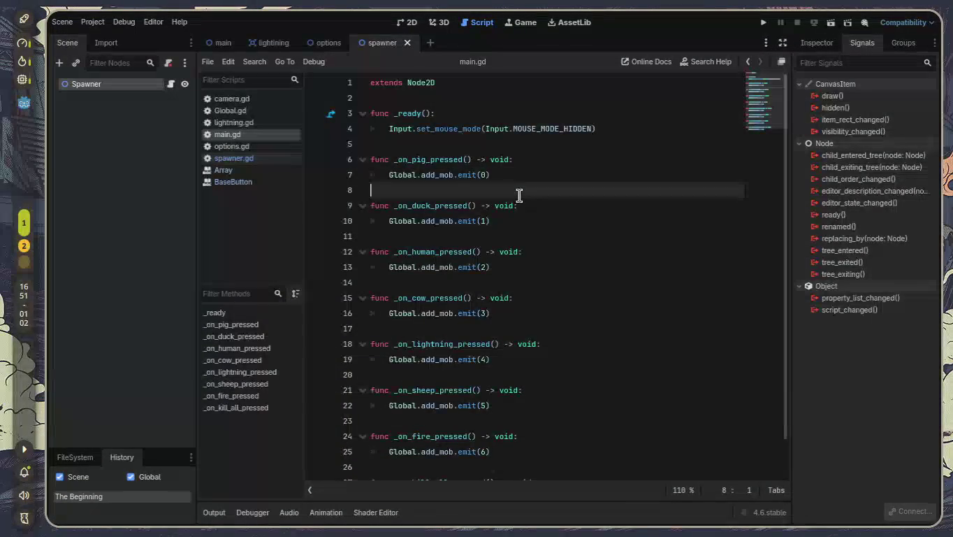
pyautogui.press('BackSpace')
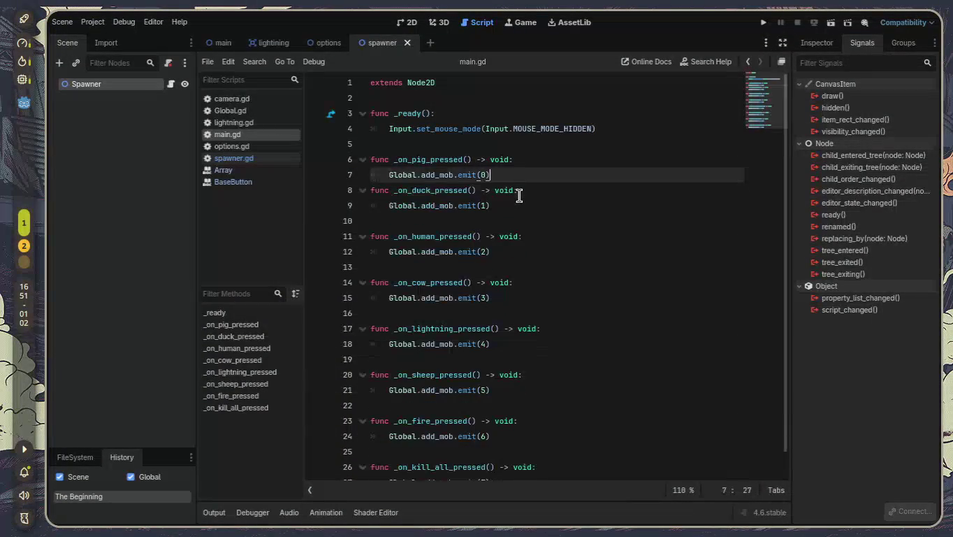
pyautogui.press('Down')
pyautogui.press('Down')
pyautogui.press('Down')
pyautogui.press('BackSpace')
pyautogui.press('Down')
pyautogui.press('Down')
pyautogui.press('Down')
pyautogui.press('BackSpace')
pyautogui.press('Down')
pyautogui.press('Down')
pyautogui.press('Down')
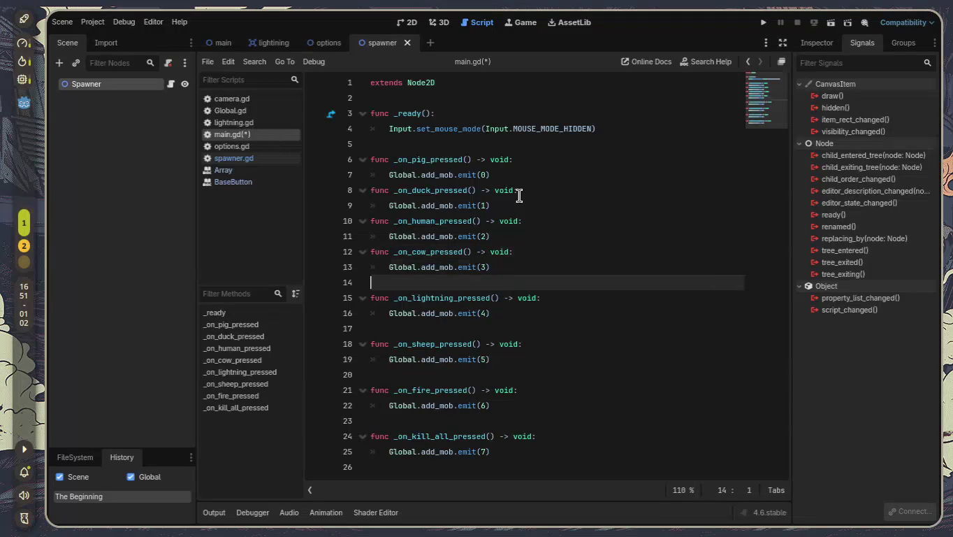
pyautogui.press('BackSpace')
pyautogui.press('Down')
pyautogui.press('Down')
pyautogui.press('Down')
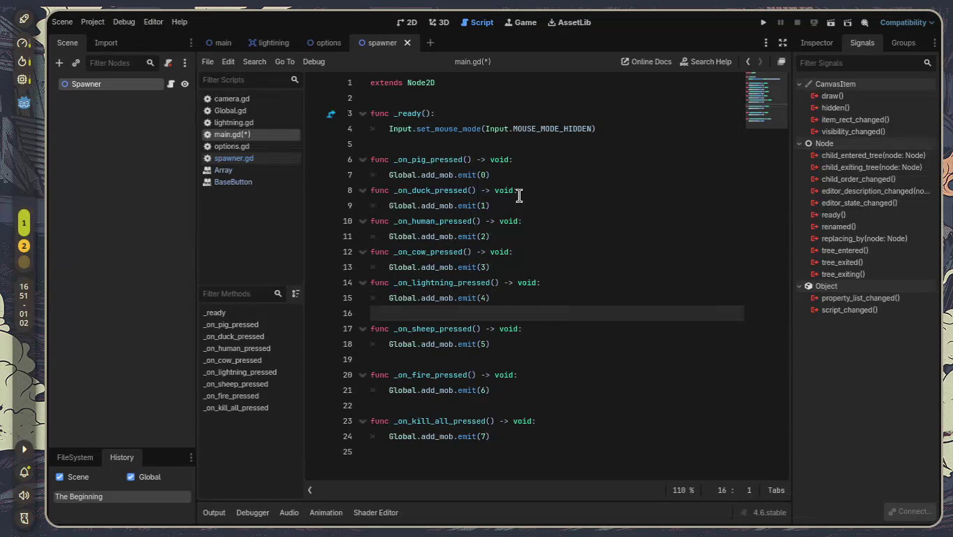
pyautogui.press('BackSpace')
pyautogui.press('Down')
pyautogui.press('Down')
pyautogui.press('Down')
pyautogui.press('BackSpace')
pyautogui.press('Down')
pyautogui.press('Down')
pyautogui.press('Down')
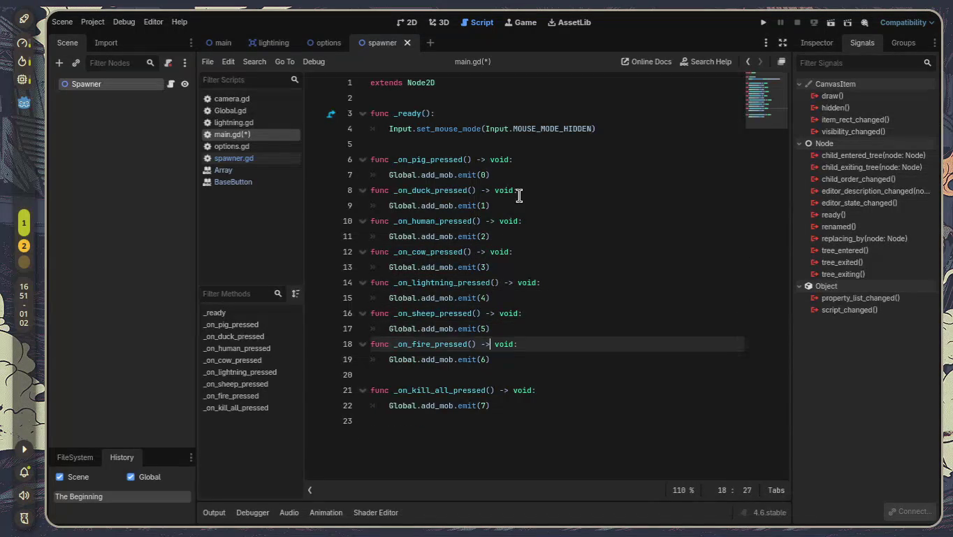
pyautogui.press('BackSpace')
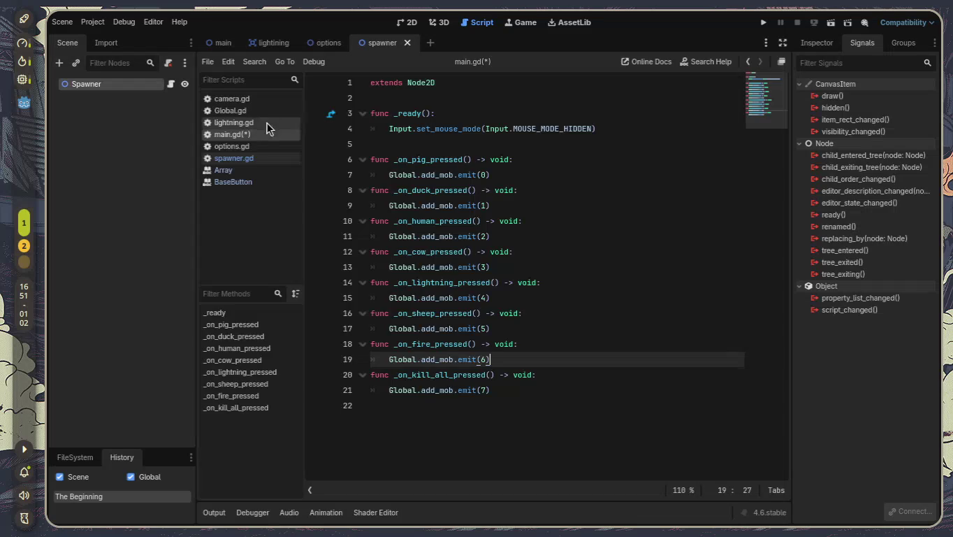
# - Look through options.gd and lightning.gd, ending on Global.gd's add_mob and kill_all signals
pyautogui.click(252, 148)
pyautogui.click(251, 134)
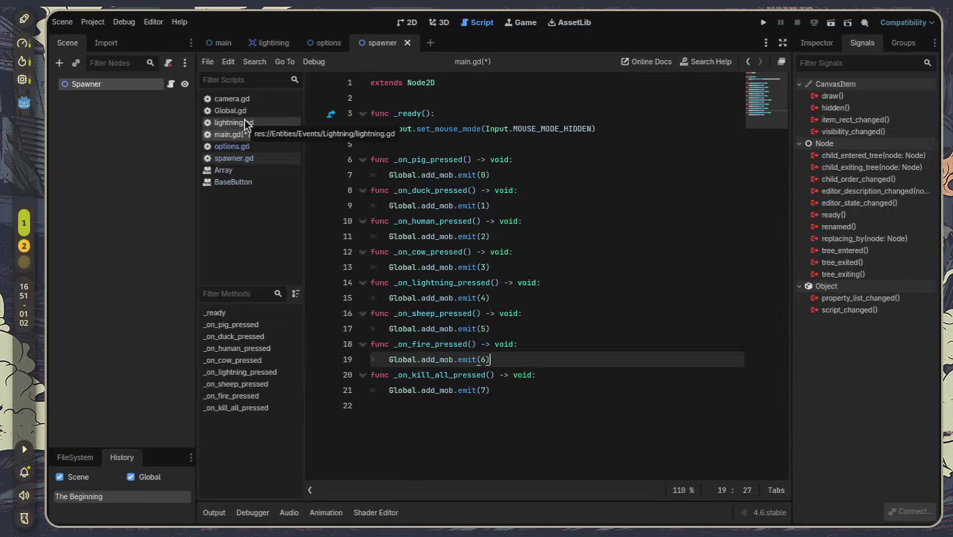
pyautogui.click(245, 123)
pyautogui.click(245, 109)
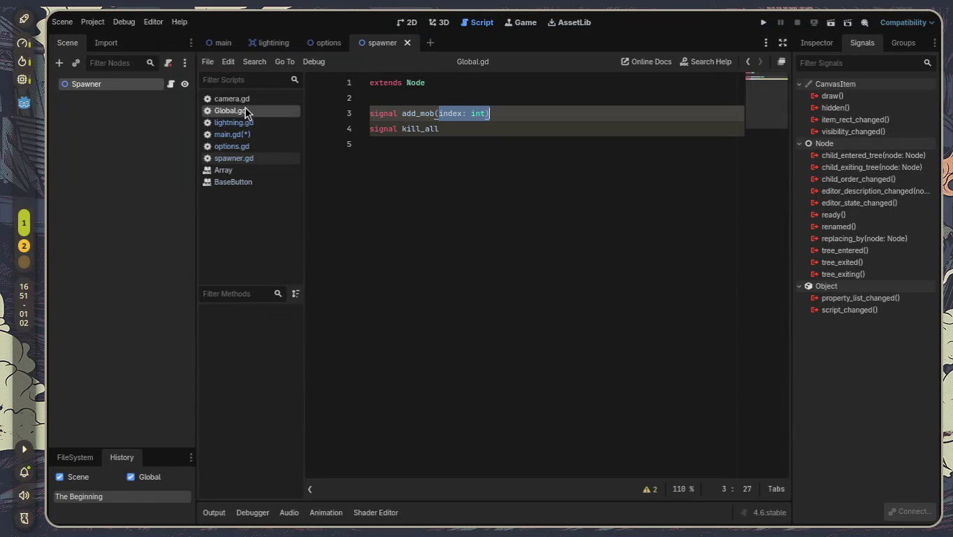
# - Close the Array and BaseButton help pages from the Scripts list
pyautogui.click(260, 174)
pyautogui.rightClick(261, 172)
pyautogui.click(286, 180)
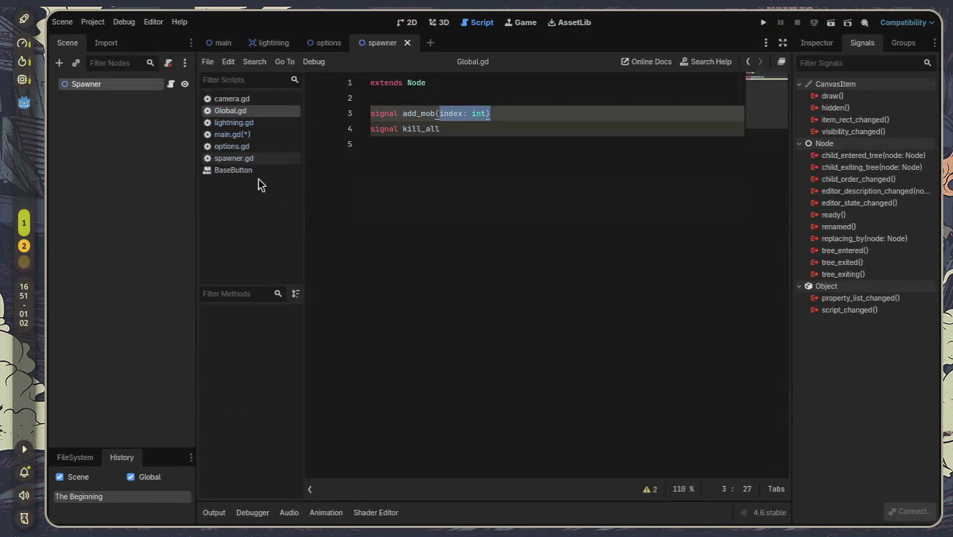
pyautogui.click(243, 170)
pyautogui.rightClick(249, 170)
pyautogui.click(273, 178)
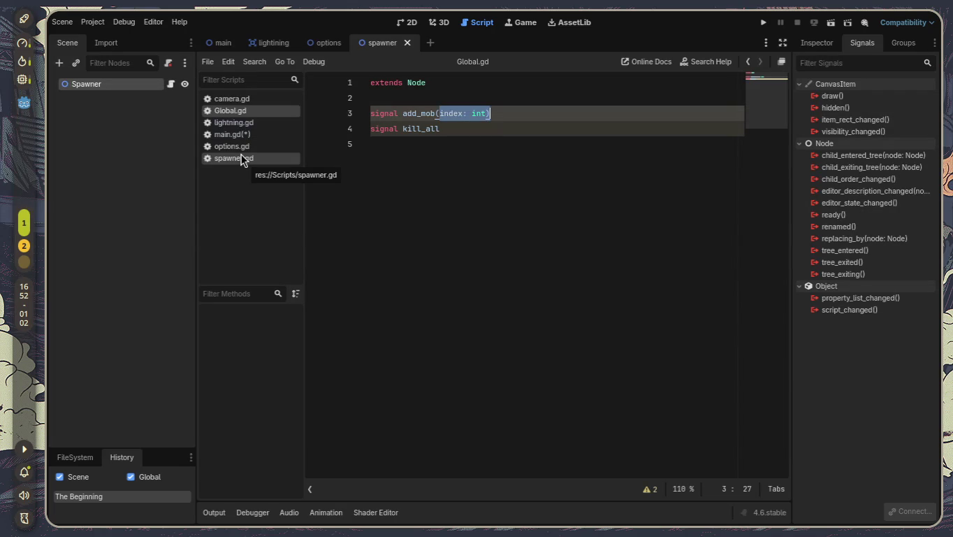
# - Look through main.gd, lightning.gd, Global.gd and options.gd, ending on spawner.gd
pyautogui.click(377, 155)
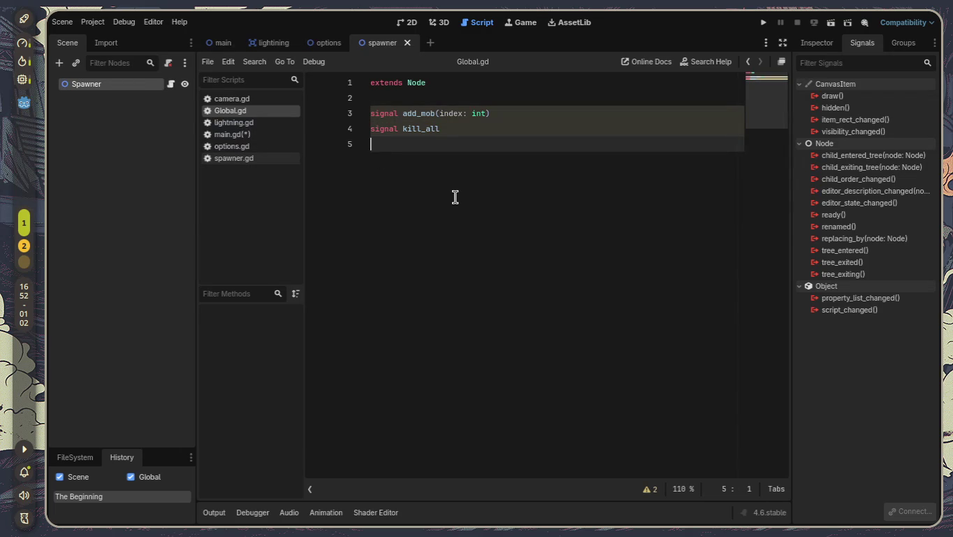
pyautogui.click(253, 135)
pyautogui.click(255, 126)
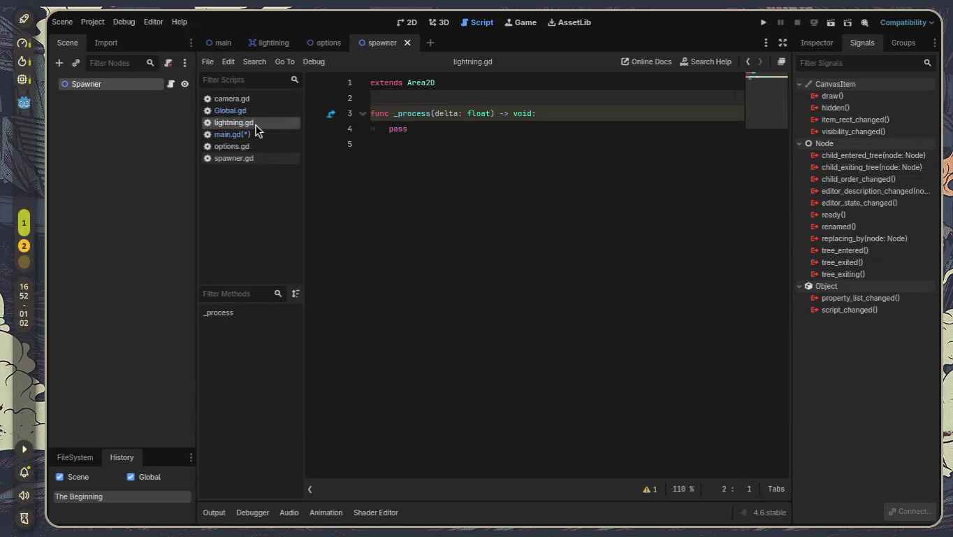
pyautogui.click(254, 110)
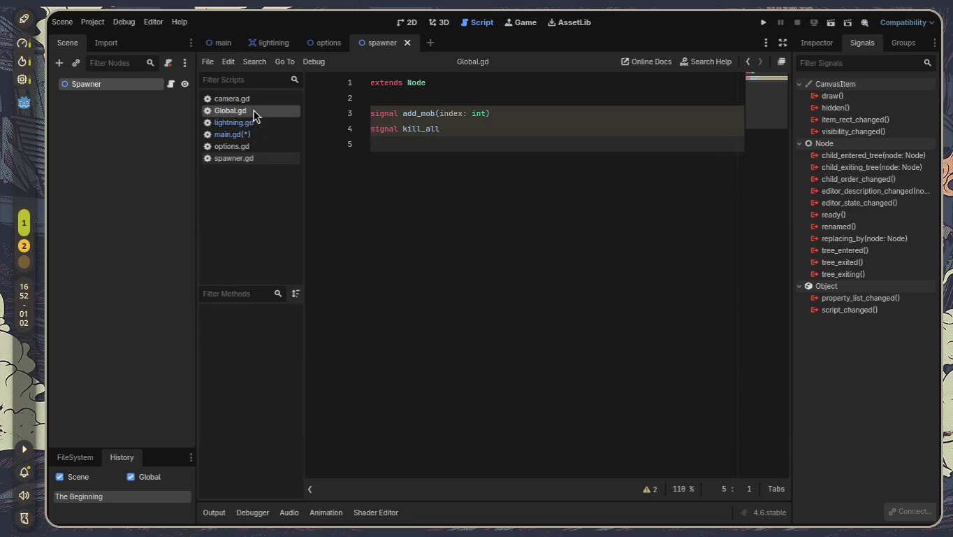
pyautogui.click(258, 148)
pyautogui.click(259, 158)
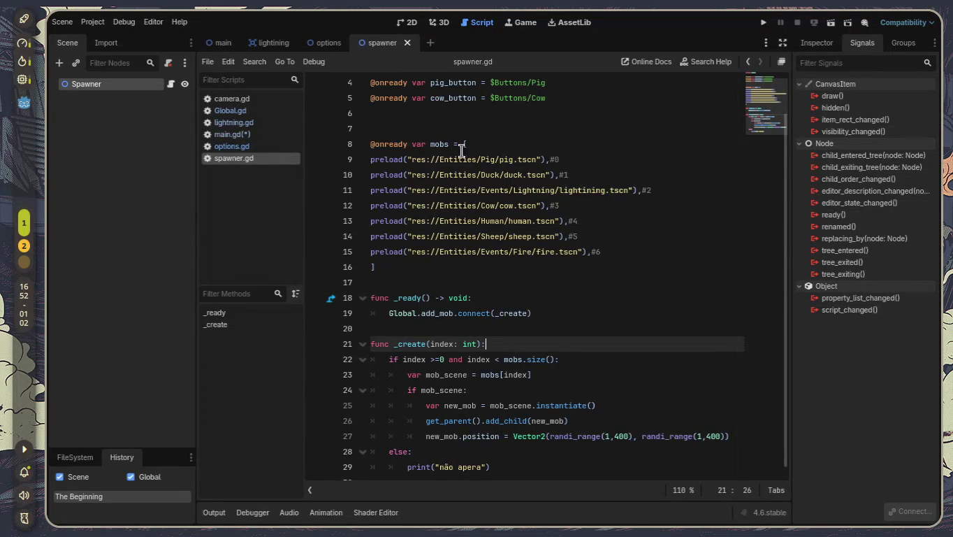
pyautogui.click(271, 136)
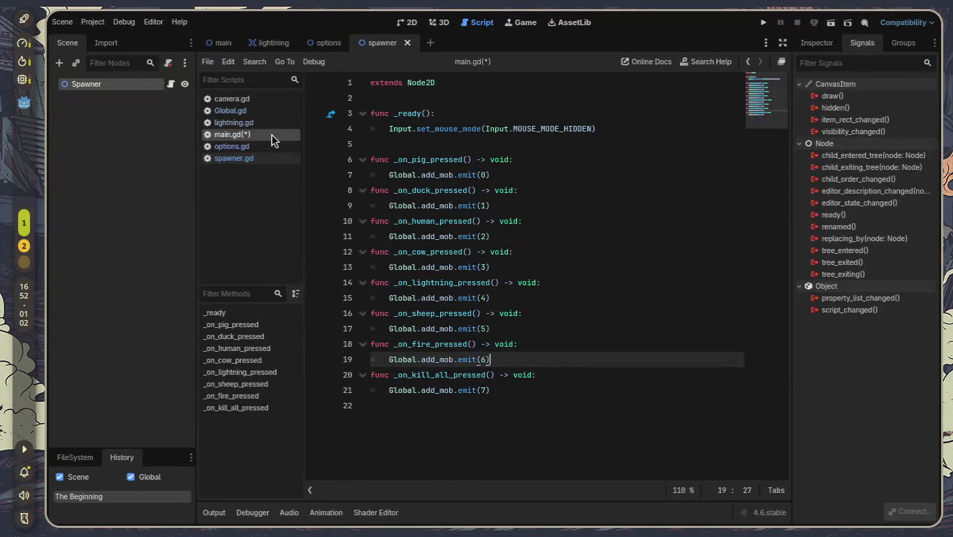
pyautogui.click(562, 174)
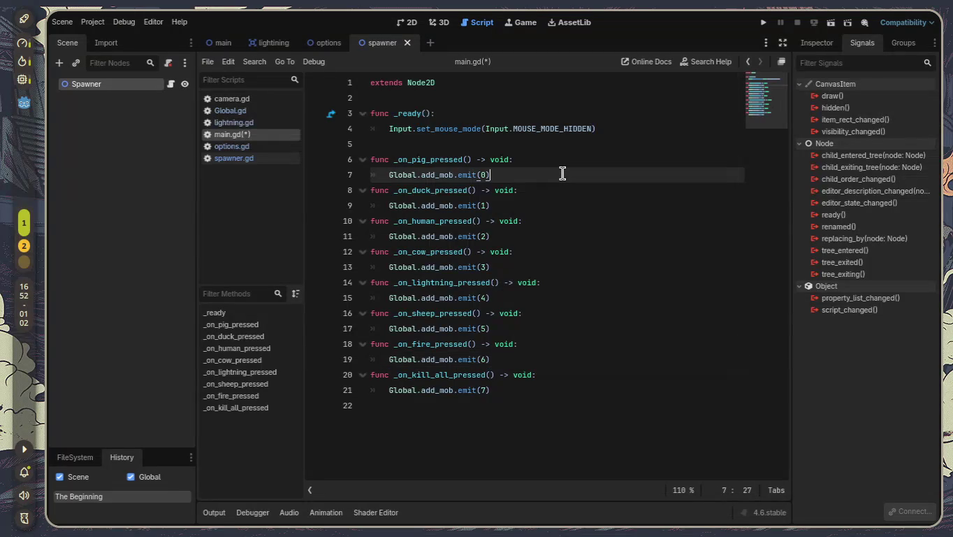
pyautogui.write('#pig')
pyautogui.press('Down')
pyautogui.press('Down')
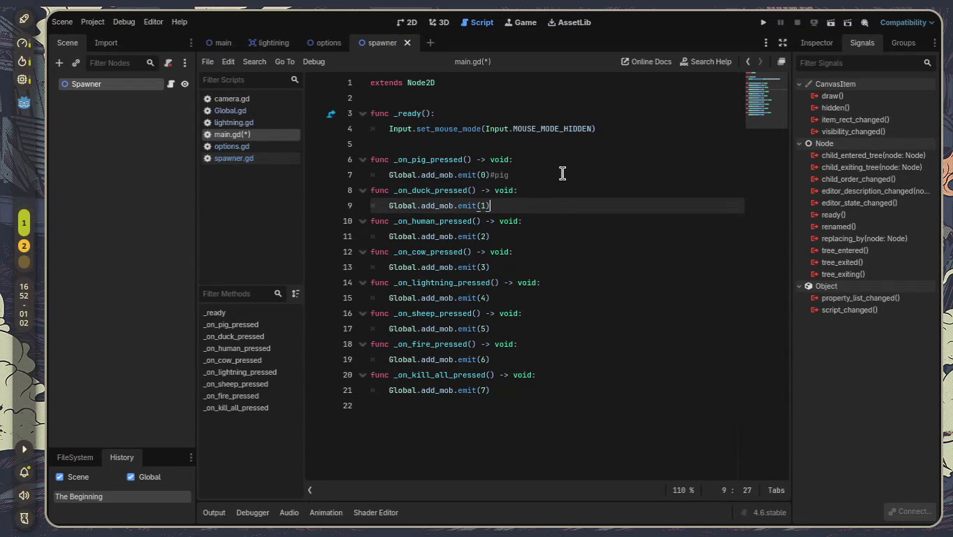
pyautogui.click(253, 158)
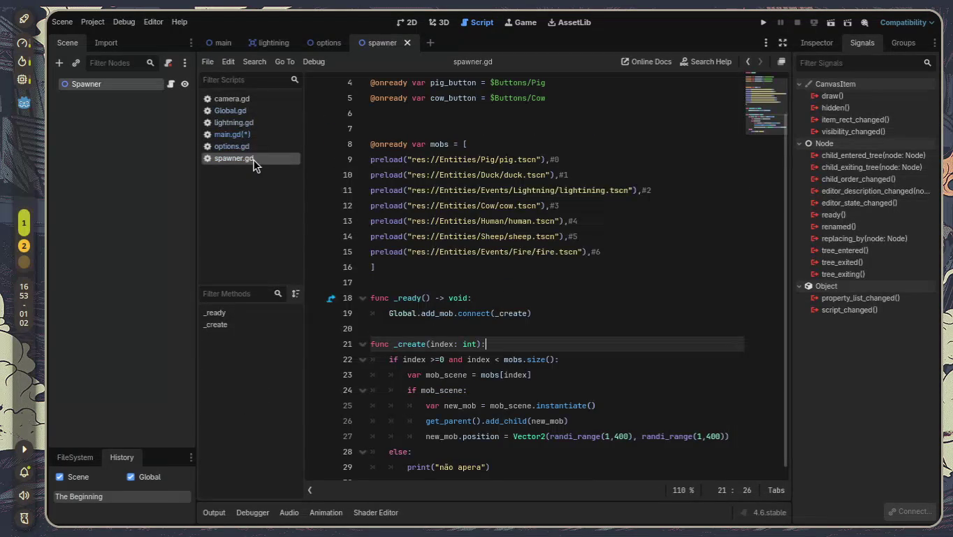
pyautogui.click(255, 134)
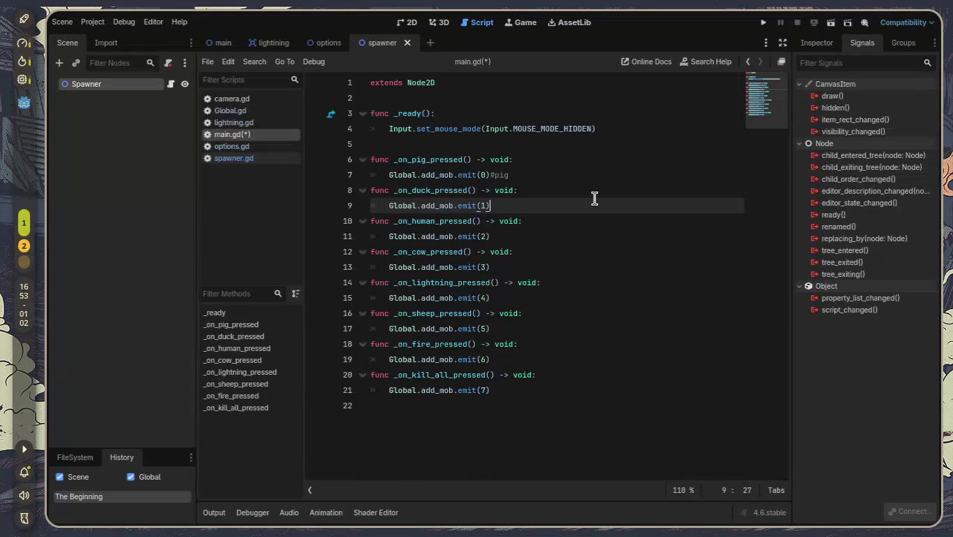
pyautogui.write('#duck')
pyautogui.press('Down')
pyautogui.press('Down')
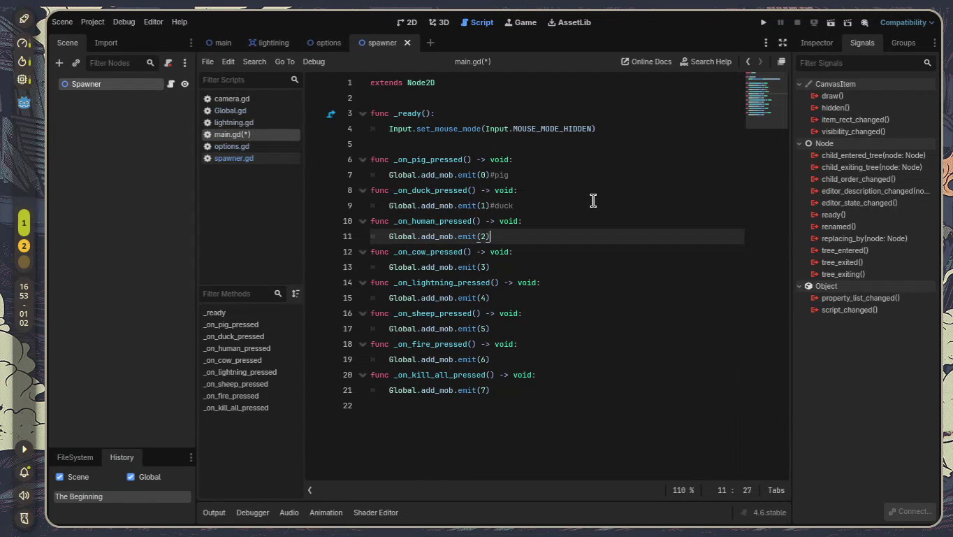
pyautogui.click(235, 143)
pyautogui.click(238, 135)
pyautogui.click(239, 123)
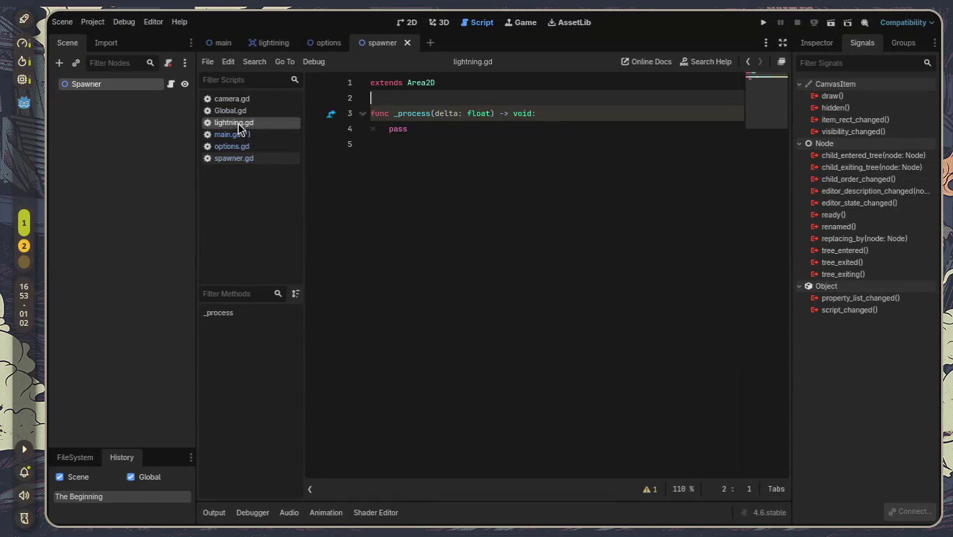
pyautogui.click(253, 158)
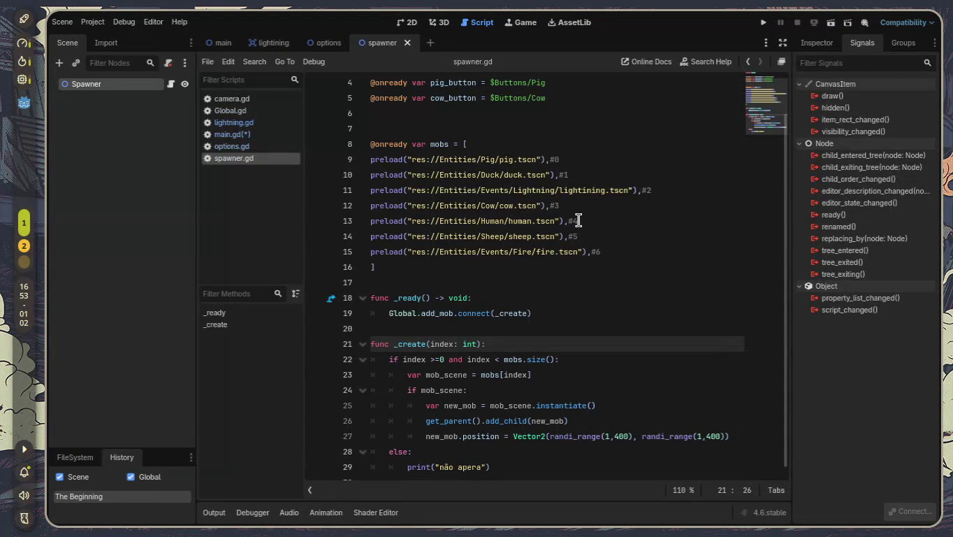
pyautogui.click(258, 135)
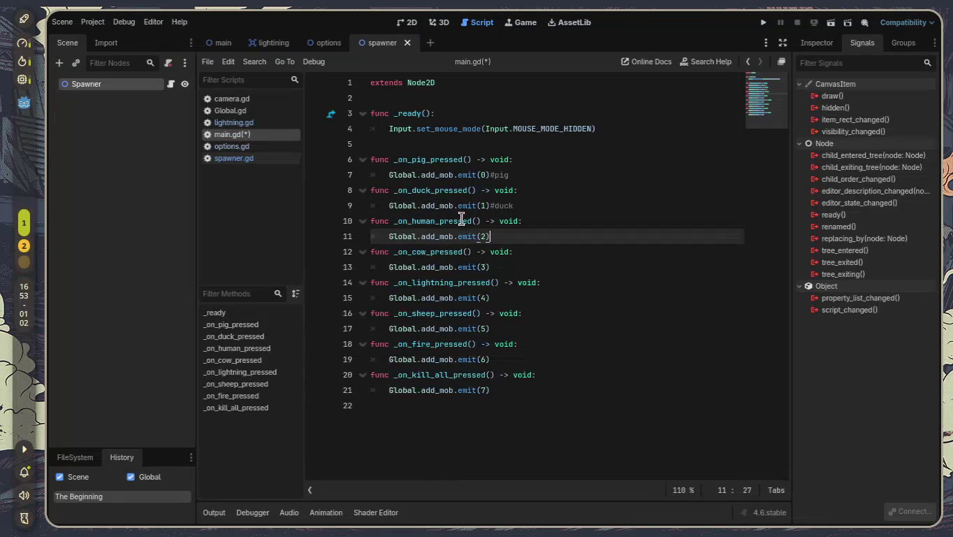
# - In main.gd, change the human handler's Global.add_mob emit from 2 to 4
pyautogui.click(505, 245)
pyautogui.press('Up')
pyautogui.press('Left')
pyautogui.press('BackSpace')
pyautogui.write('4')
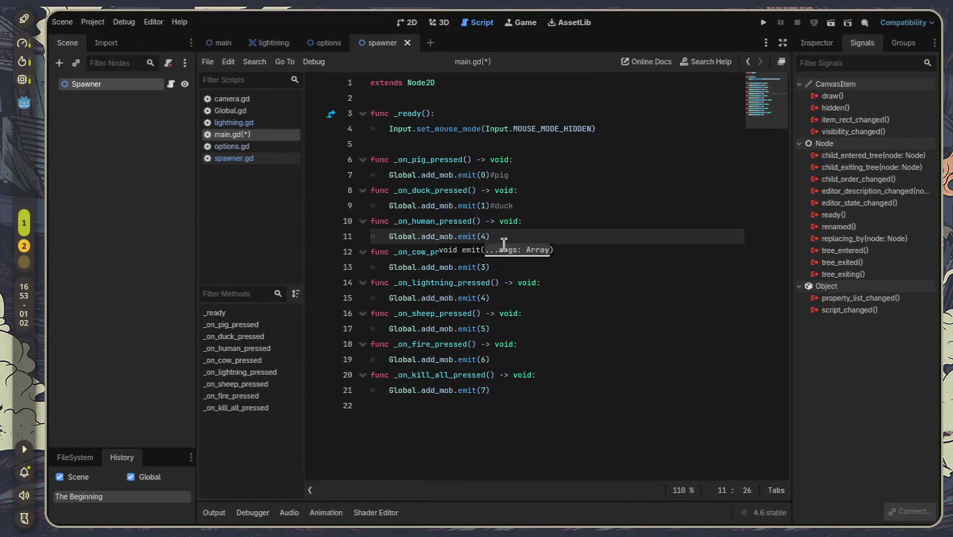
# - Move the _on_human_pressed function below the lightning handler and remove the leftover blank line
pyautogui.moveTo(491, 237); pyautogui.dragTo(306, 216)
pyautogui.hotkey('ctrl', 'c')
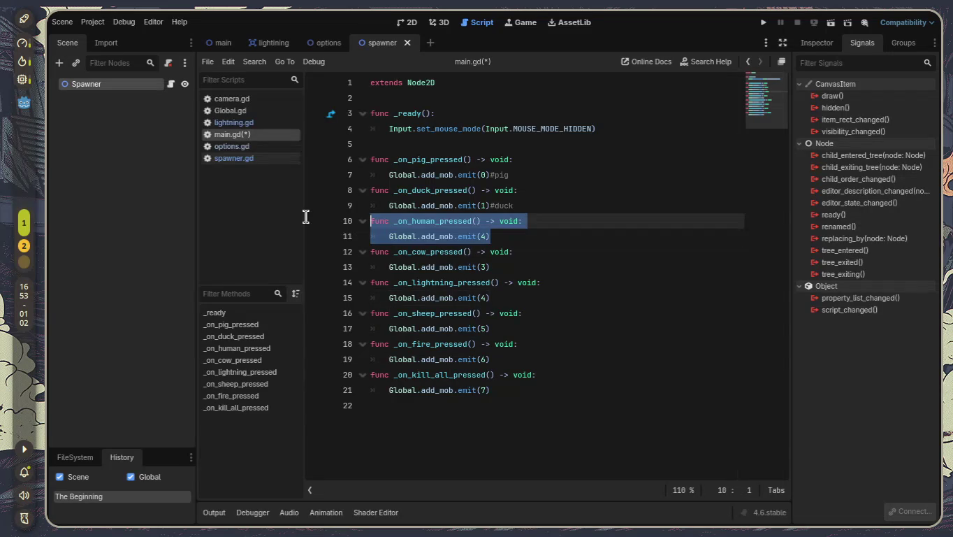
pyautogui.press('BackSpace')
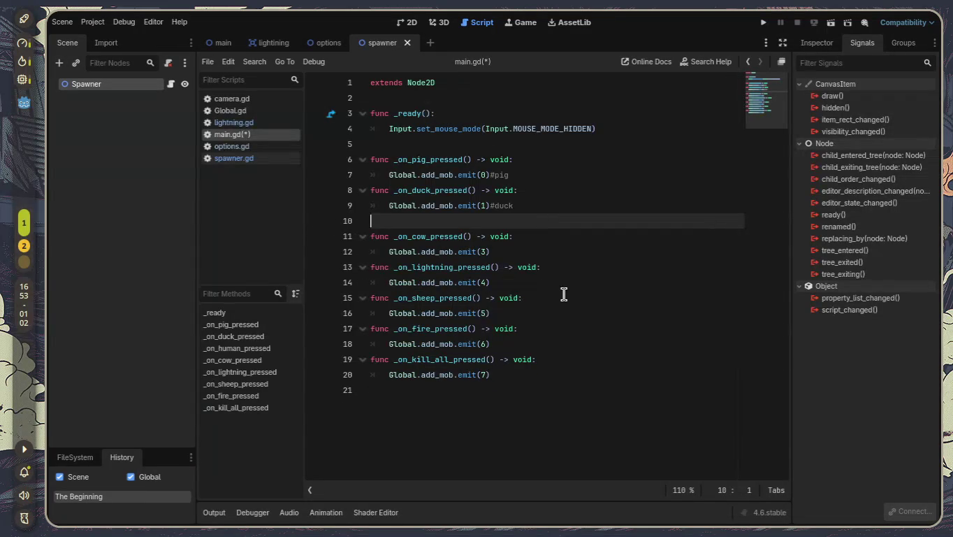
pyautogui.click(571, 286)
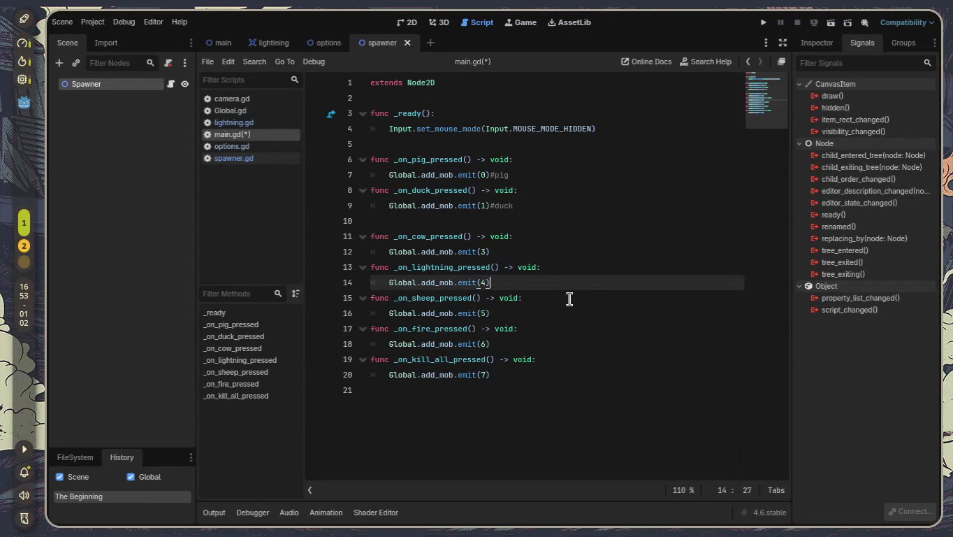
pyautogui.press('Return')
pyautogui.hotkey('ctrl', 'v')
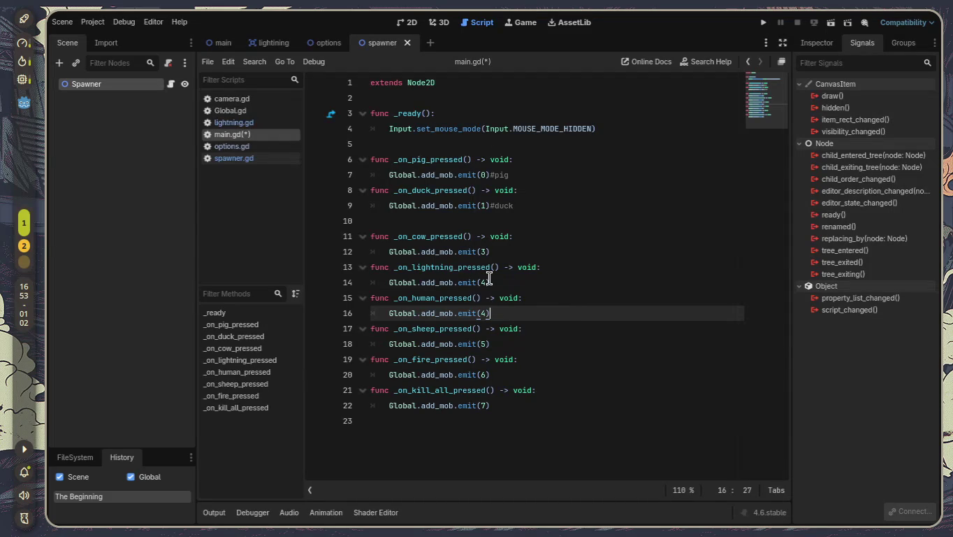
pyautogui.click(439, 221)
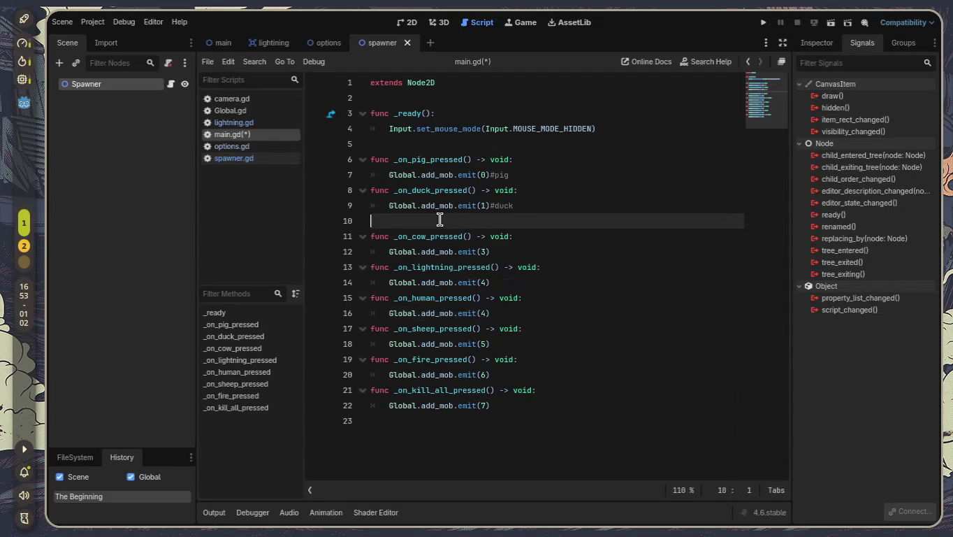
pyautogui.press('BackSpace')
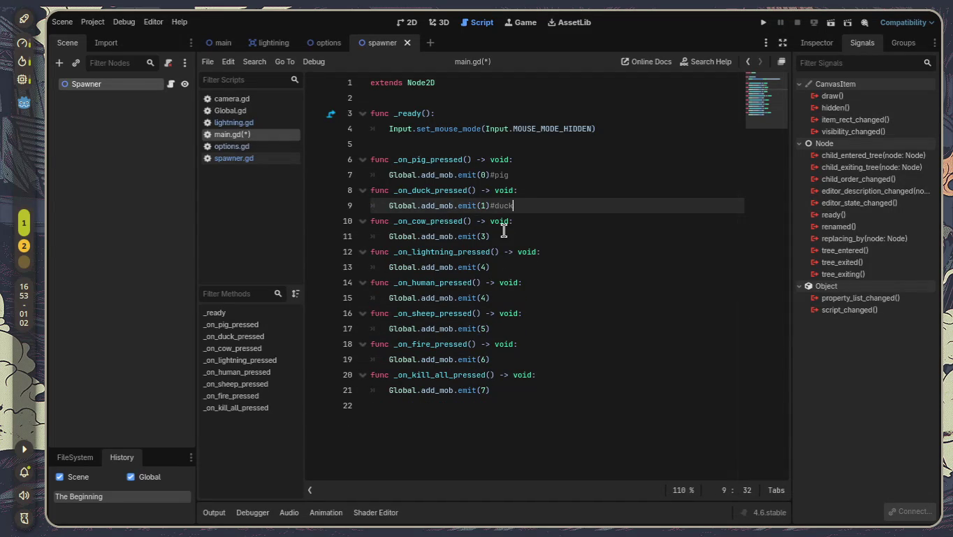
# - Tag the human emit line #human, change the cow emit from 3 to 2, then view spawner.gd
pyautogui.click(494, 237)
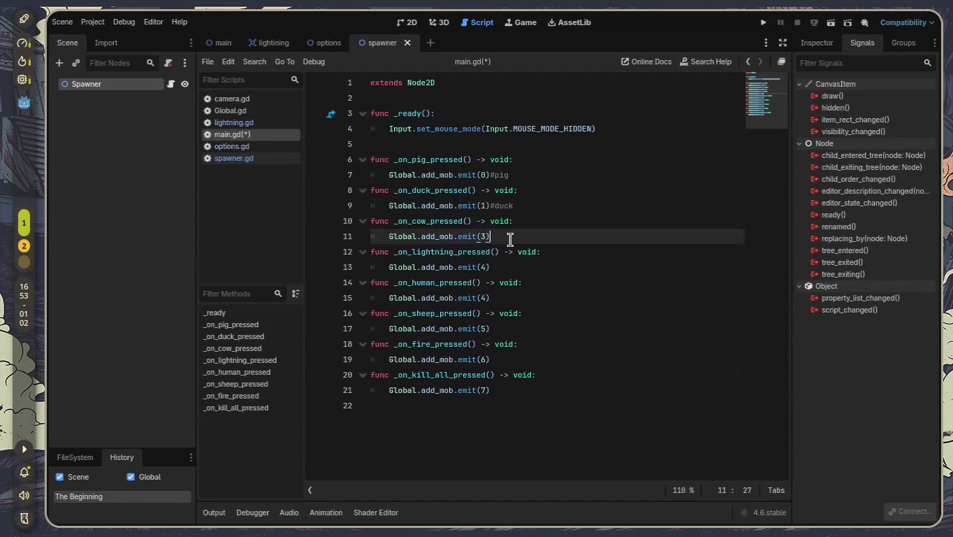
pyautogui.click(522, 299)
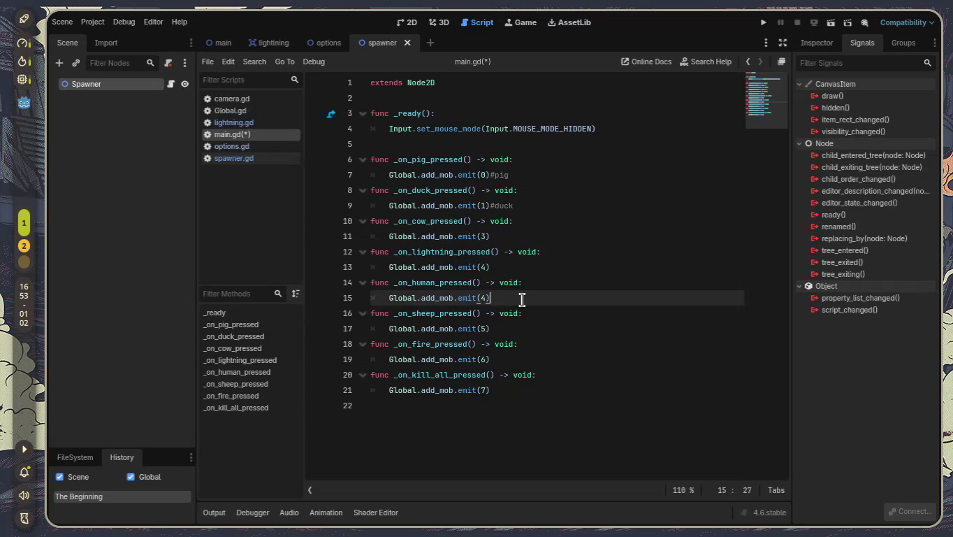
pyautogui.write('#human')
pyautogui.press('Up')
pyautogui.press('Up')
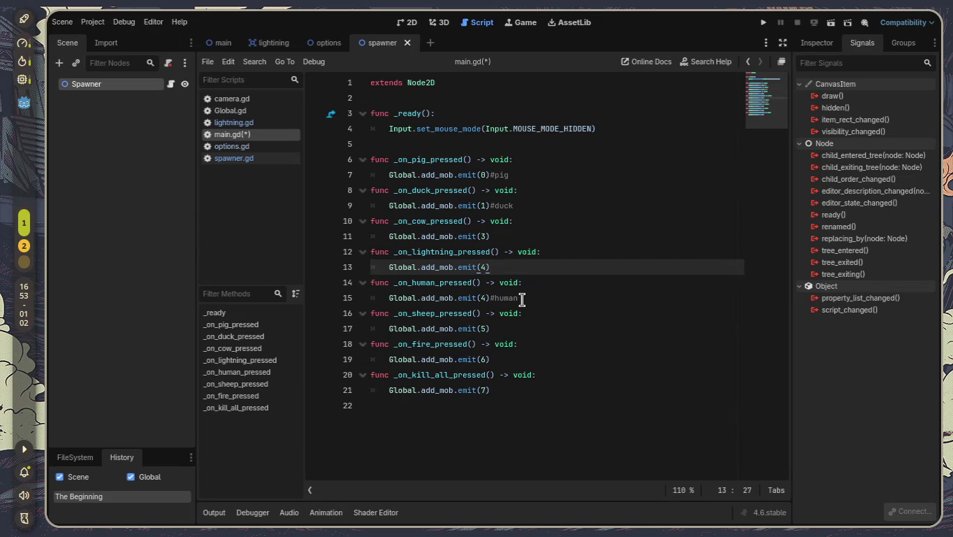
pyautogui.press('Up')
pyautogui.press('Up')
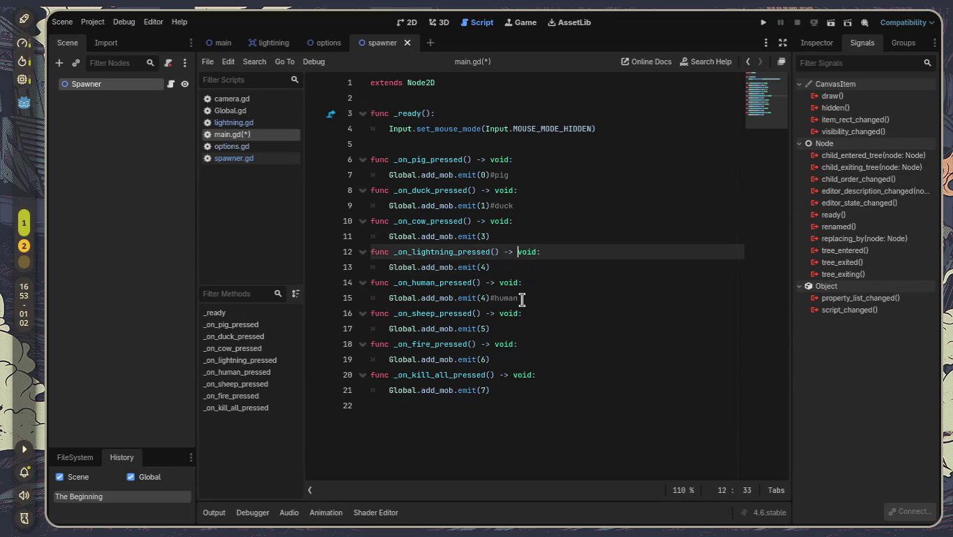
pyautogui.press('Left')
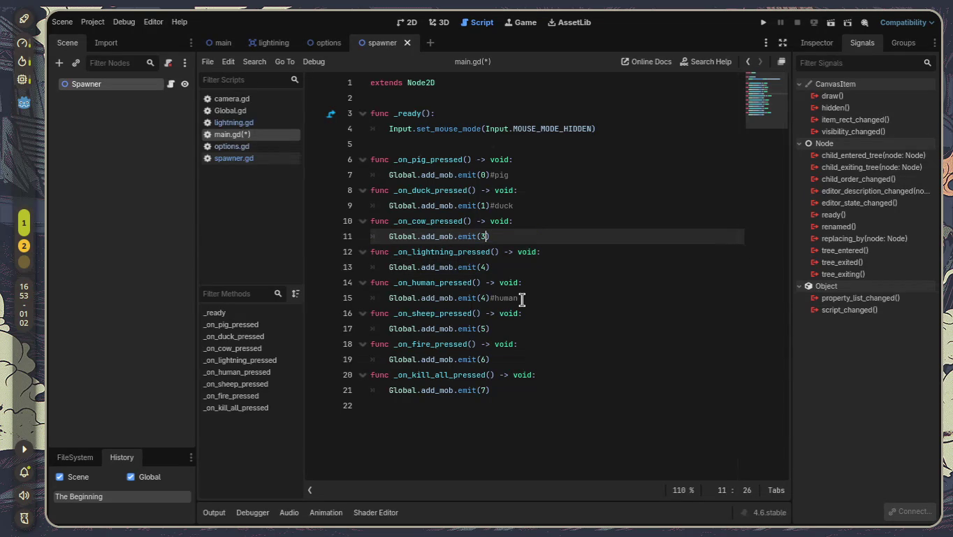
pyautogui.press('BackSpace')
pyautogui.write('2')
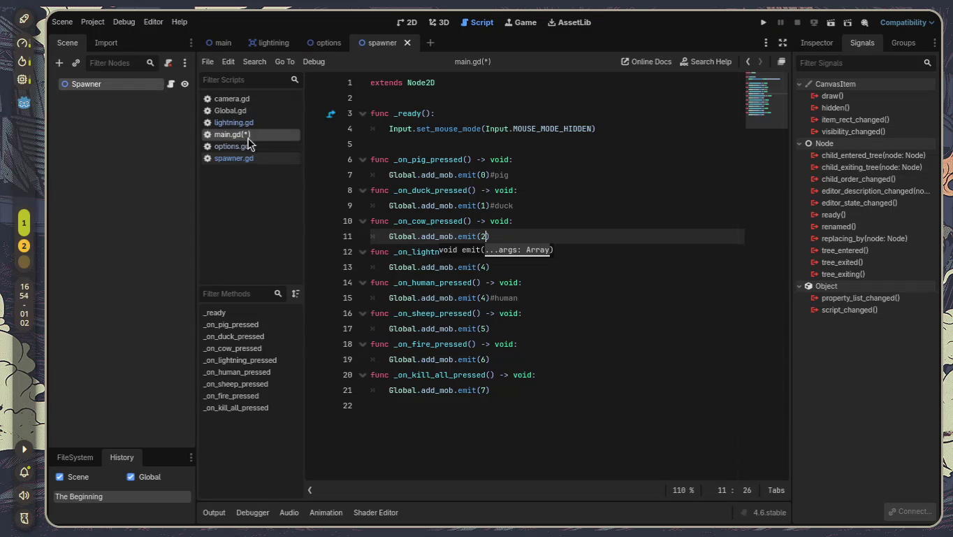
pyautogui.click(258, 157)
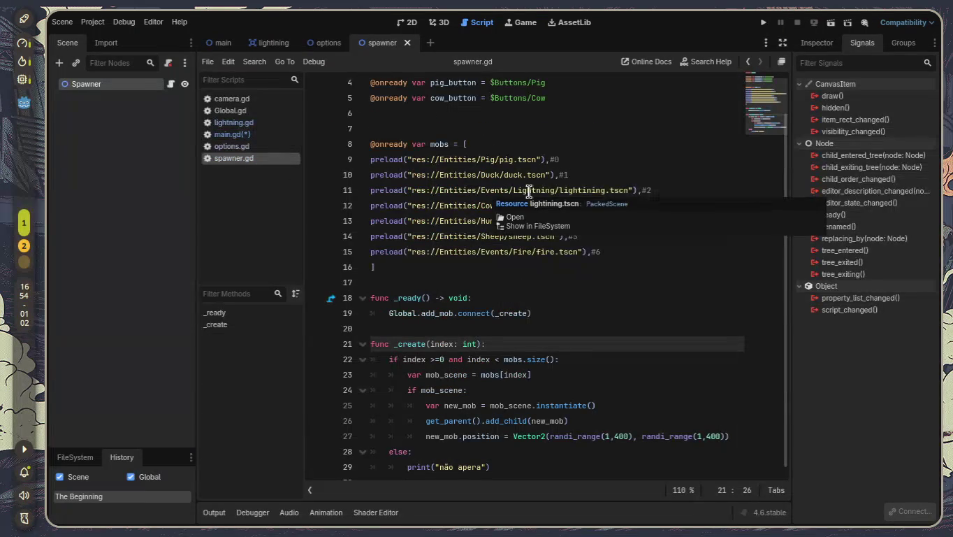
# - Compare main.gd's lightning emit line against spawner.gd's mob preload order
pyautogui.click(240, 135)
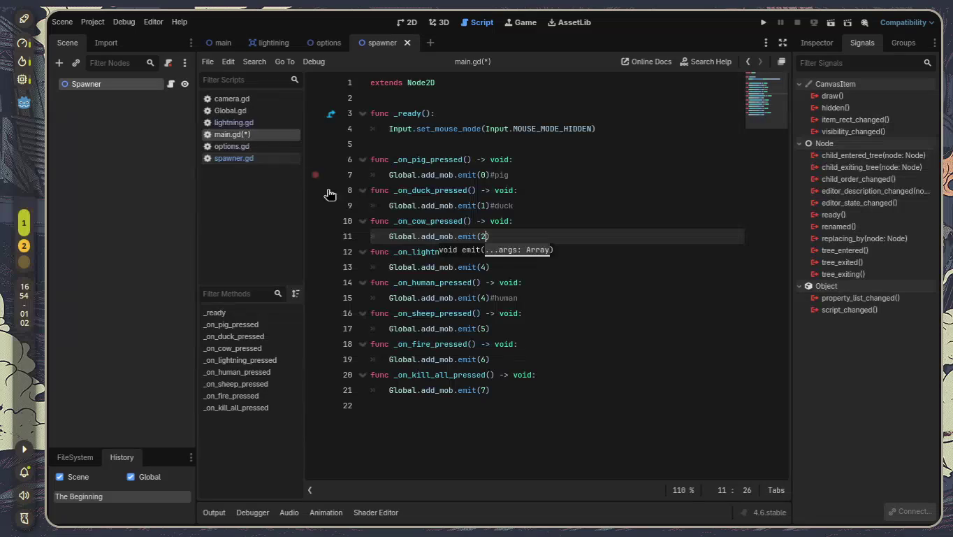
pyautogui.click(491, 268)
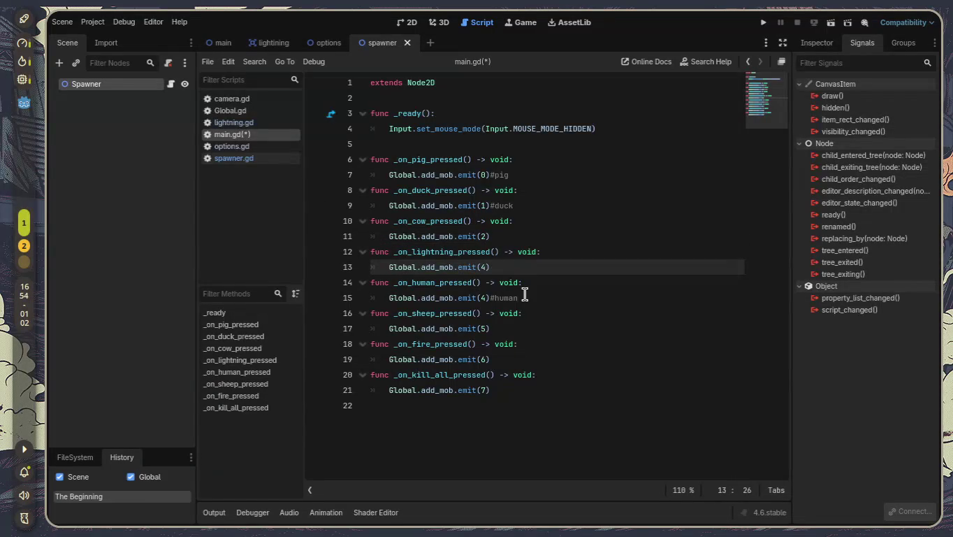
pyautogui.moveTo(455, 265)
pyautogui.click(264, 155)
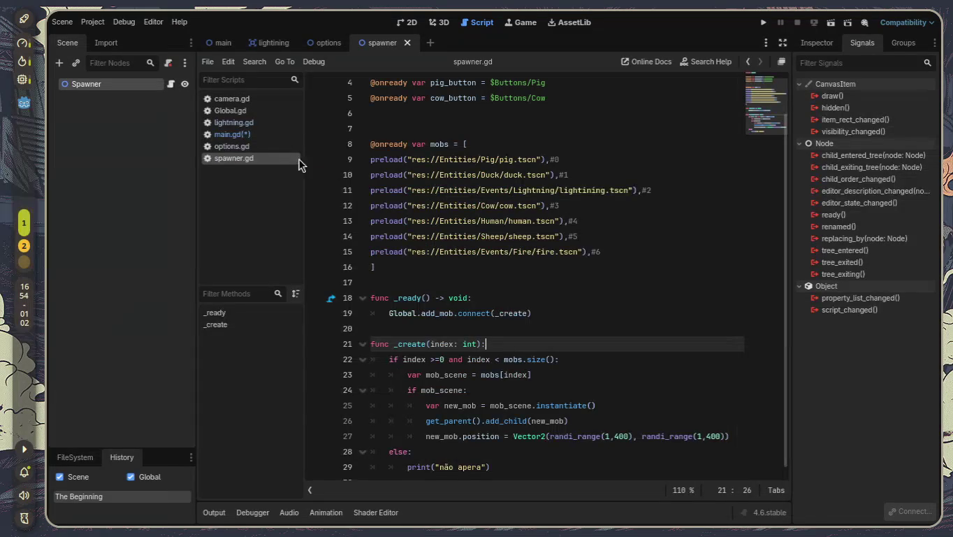
pyautogui.click(262, 147)
# - Close the options.gd and lightning.gd scripts
pyautogui.click(260, 136)
pyautogui.rightClick(258, 149)
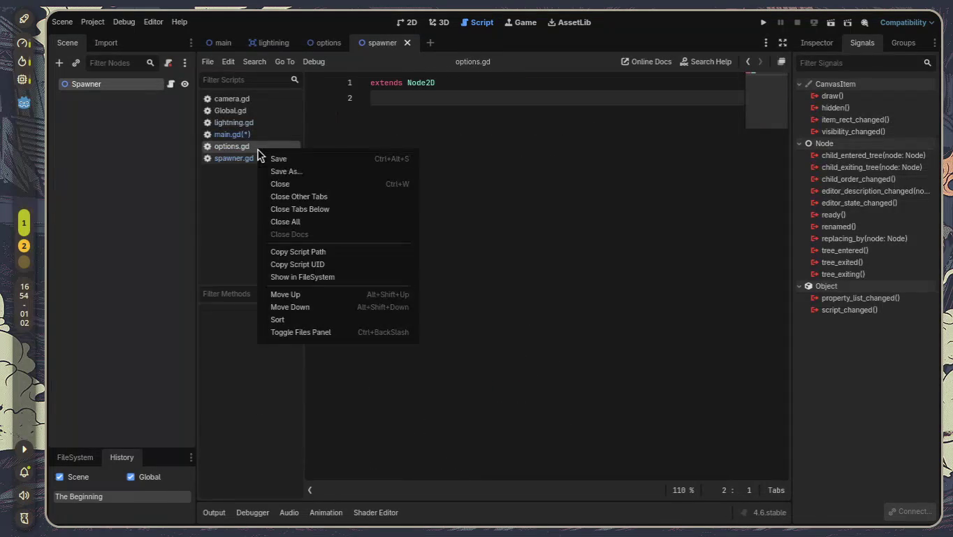
pyautogui.click(300, 183)
pyautogui.click(246, 123)
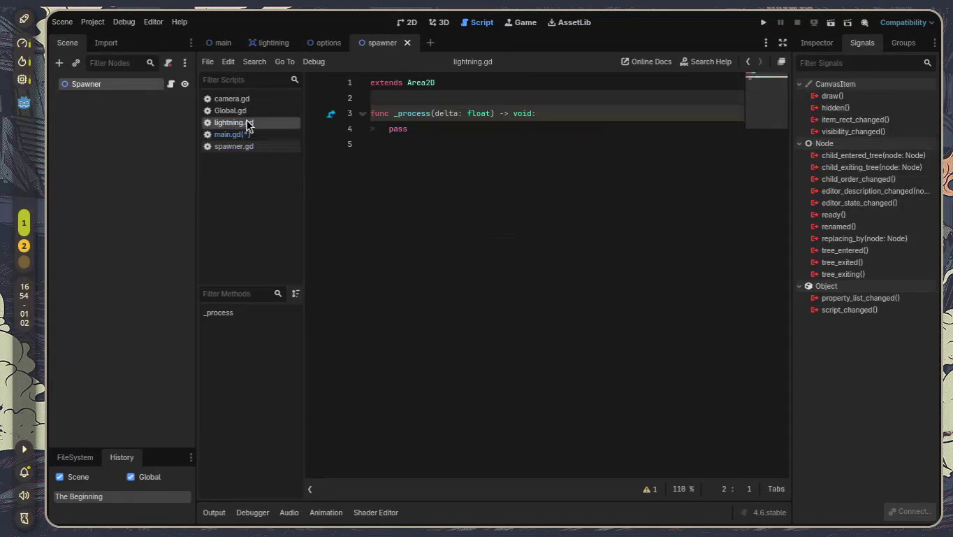
pyautogui.rightClick(249, 124)
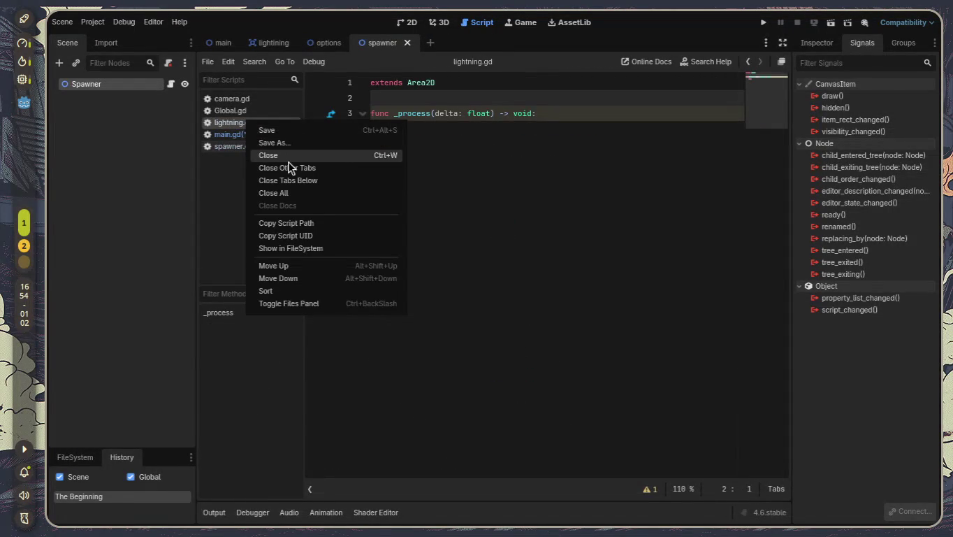
pyautogui.press('Escape')
pyautogui.hotkey('ctrl', 'w')
# - Close camera.gd, leaving Global.gd, main.gd and spawner.gd, and show spawner.gd
pyautogui.click(241, 110)
pyautogui.click(241, 98)
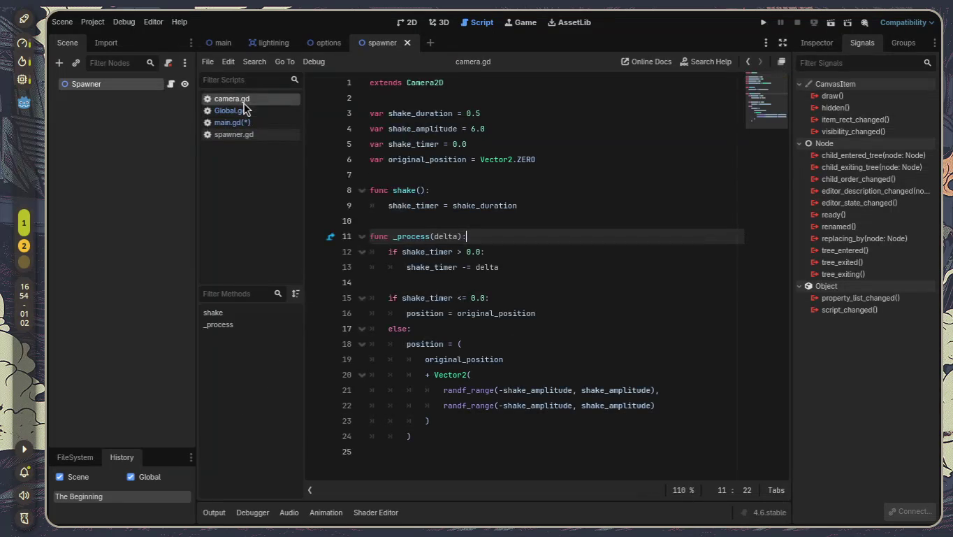
pyautogui.rightClick(245, 102)
pyautogui.click(273, 135)
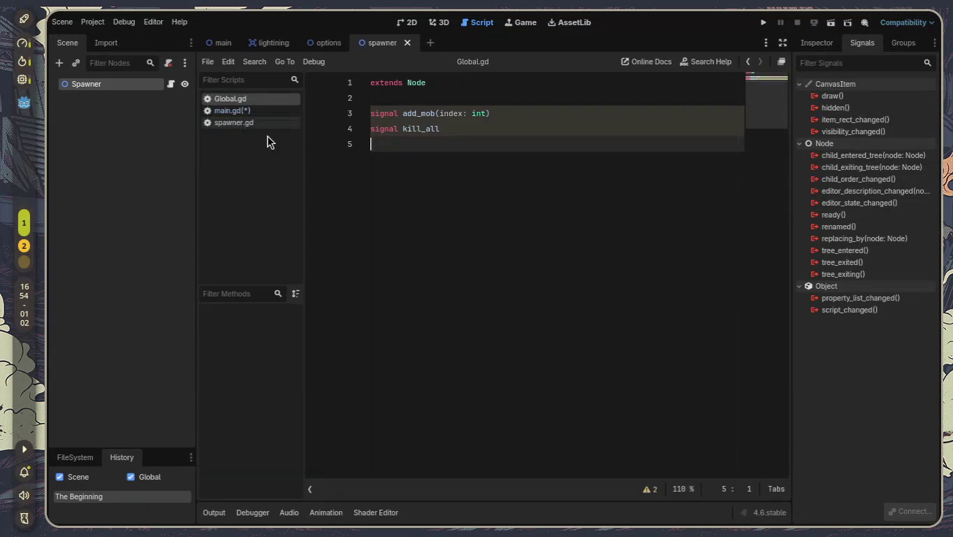
pyautogui.click(246, 114)
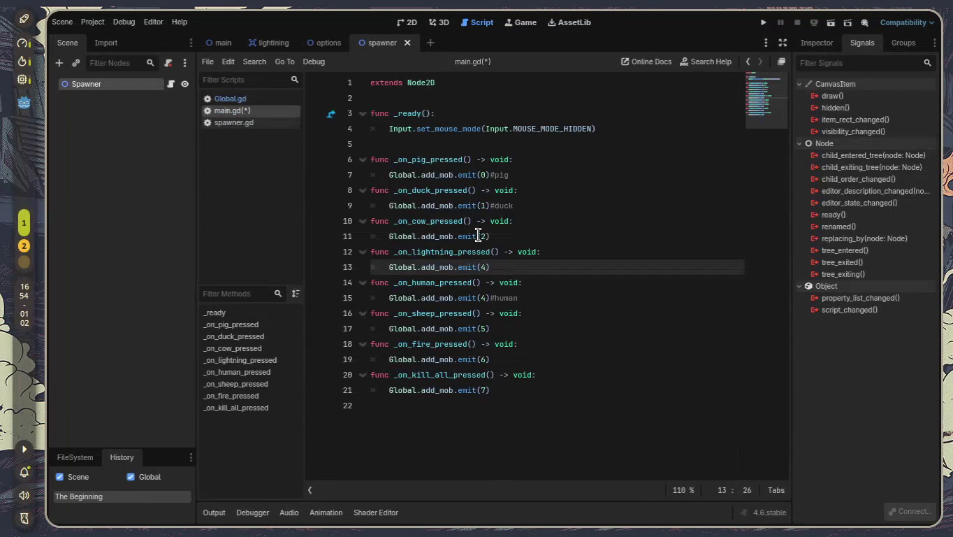
pyautogui.click(246, 123)
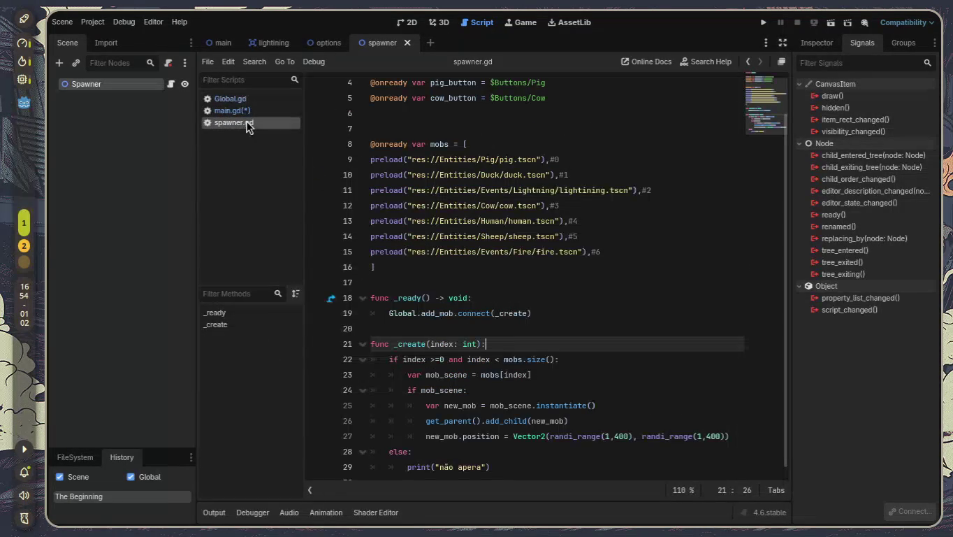
# - In main.gd, change the cow handler's emit from 2 back to 3
pyautogui.click(244, 110)
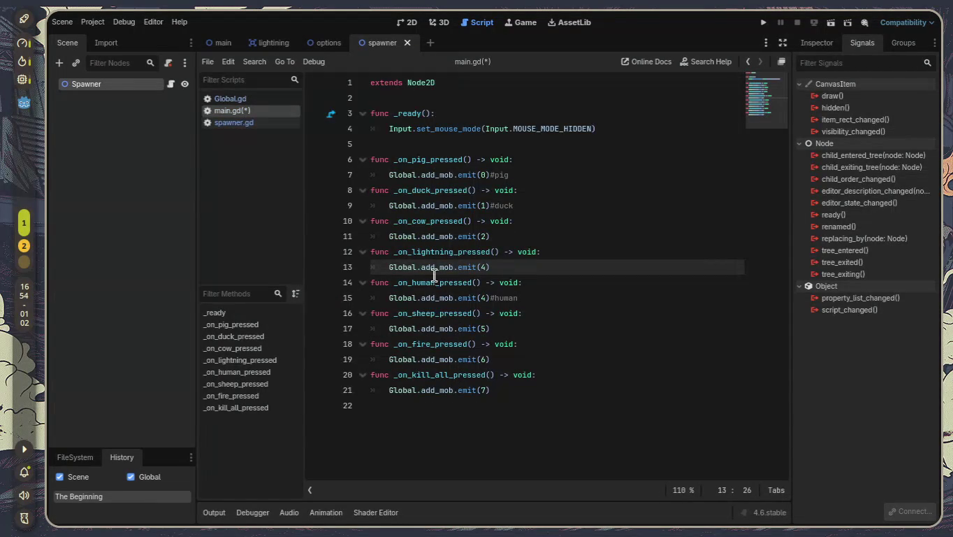
pyautogui.click(487, 236)
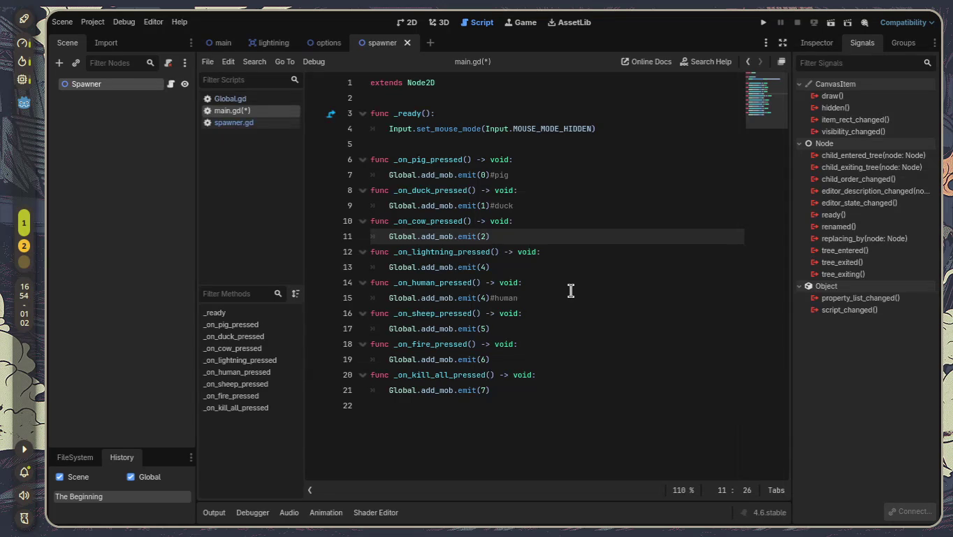
pyautogui.press('BackSpace')
pyautogui.write('3')
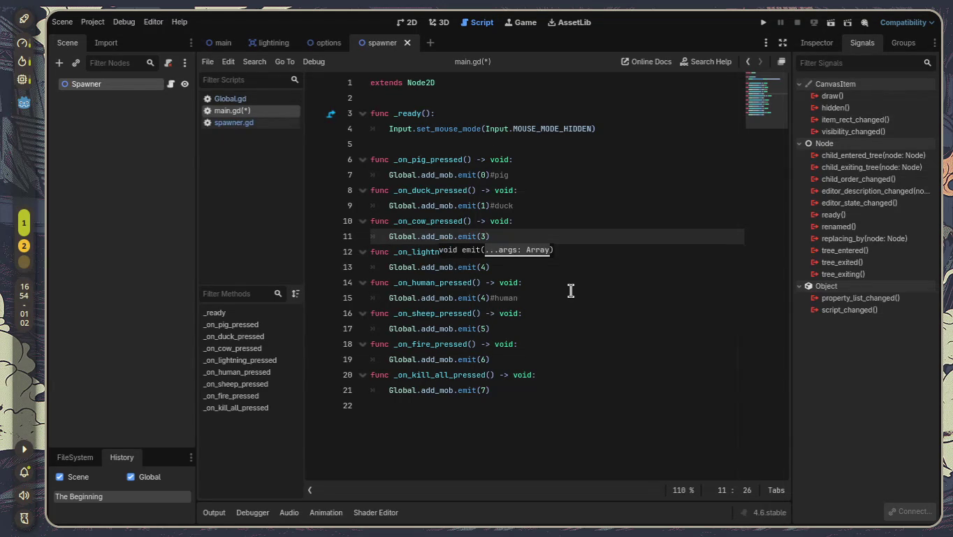
pyautogui.click(571, 288)
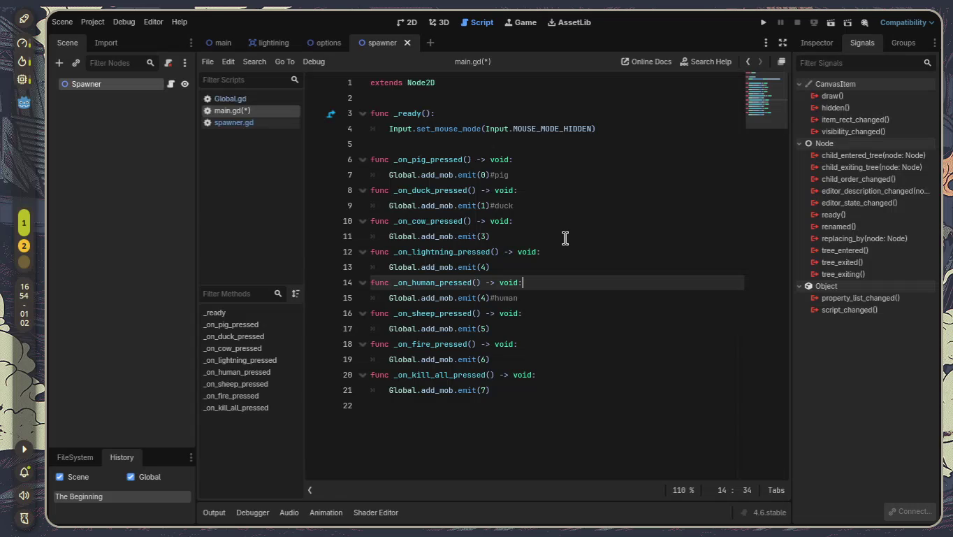
# - Make the lightning handler emit 2 with a #lighting comment, and tag the cow line #cow
pyautogui.click(277, 126)
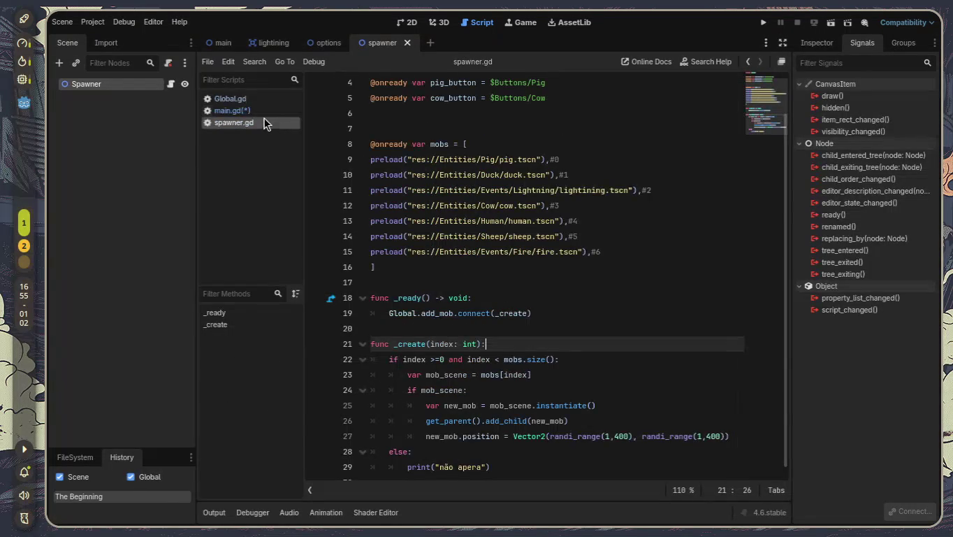
pyautogui.click(255, 111)
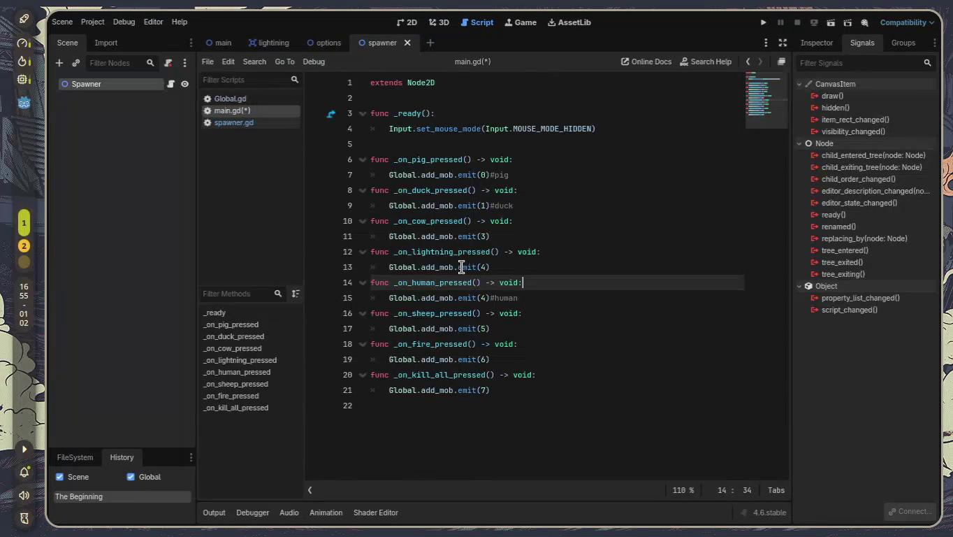
pyautogui.doubleClick(484, 267)
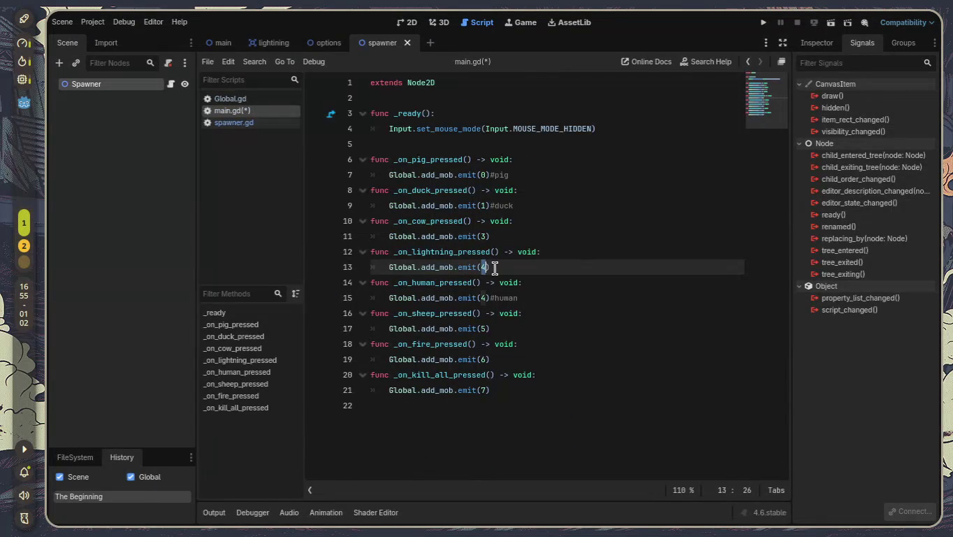
pyautogui.write('2')
pyautogui.click(495, 268)
pyautogui.write('#li')
pyautogui.write('ght')
pyautogui.write('ing')
pyautogui.press('Up')
pyautogui.press('Up')
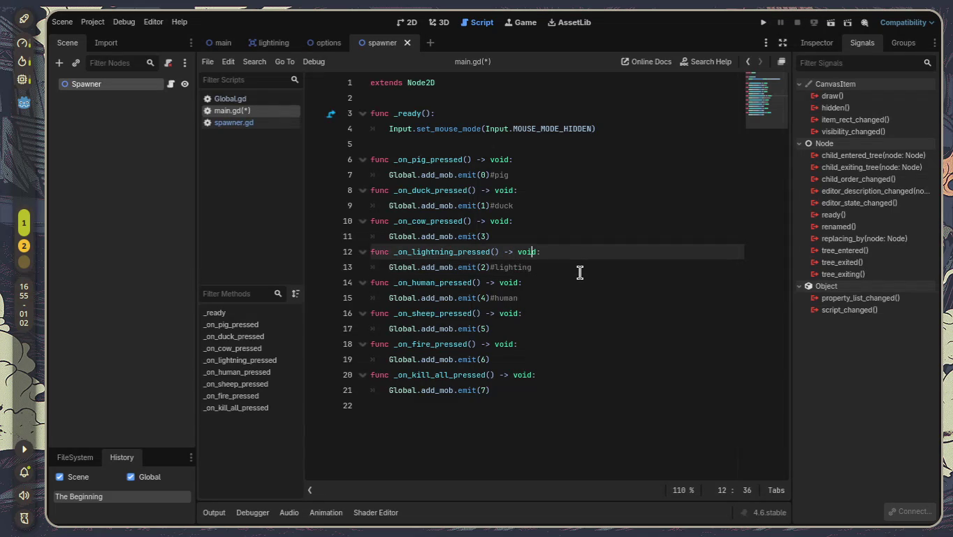
pyautogui.write('#co')
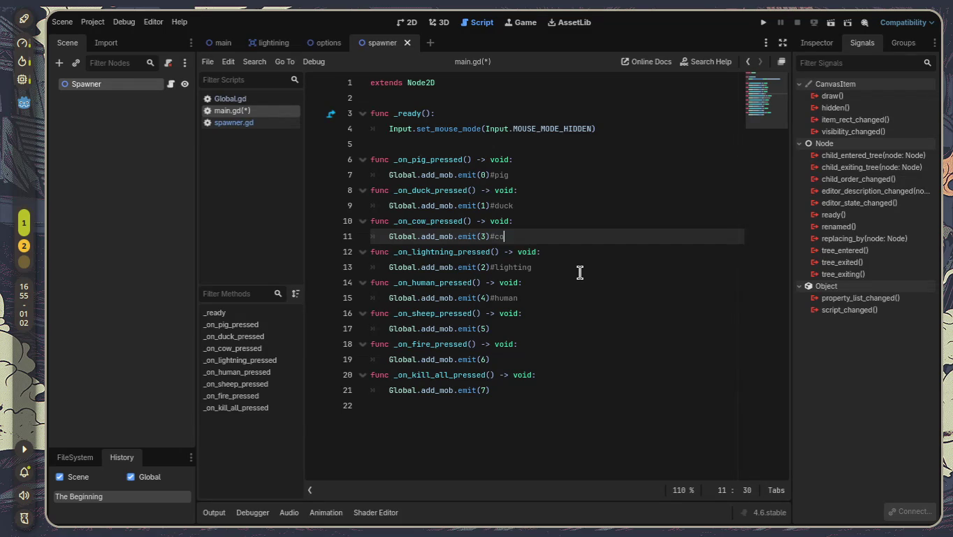
pyautogui.write('3')
pyautogui.press('BackSpace')
pyautogui.write('w')
# - Cross-check the scripts, then add a new outdented line below spawner.gd's print statement
pyautogui.click(258, 122)
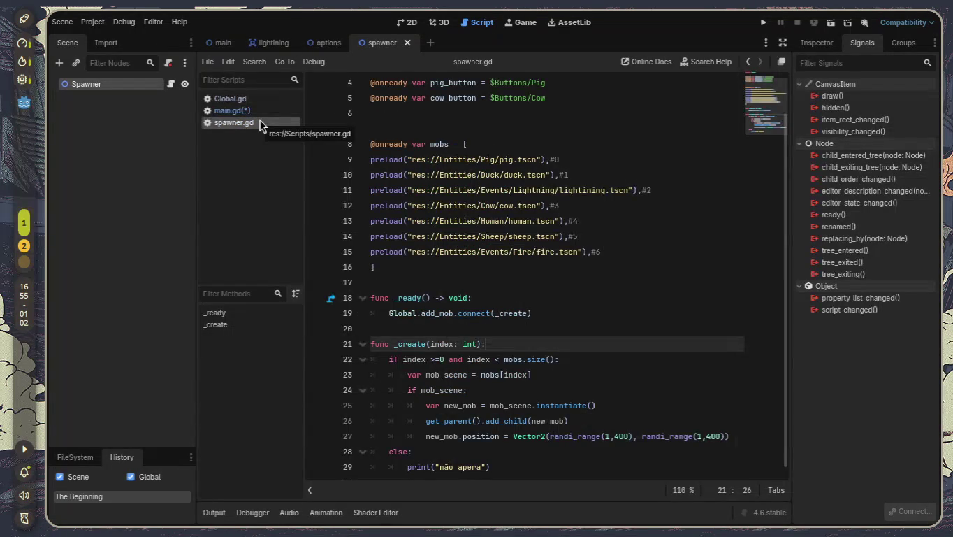
pyautogui.click(241, 98)
pyautogui.click(255, 111)
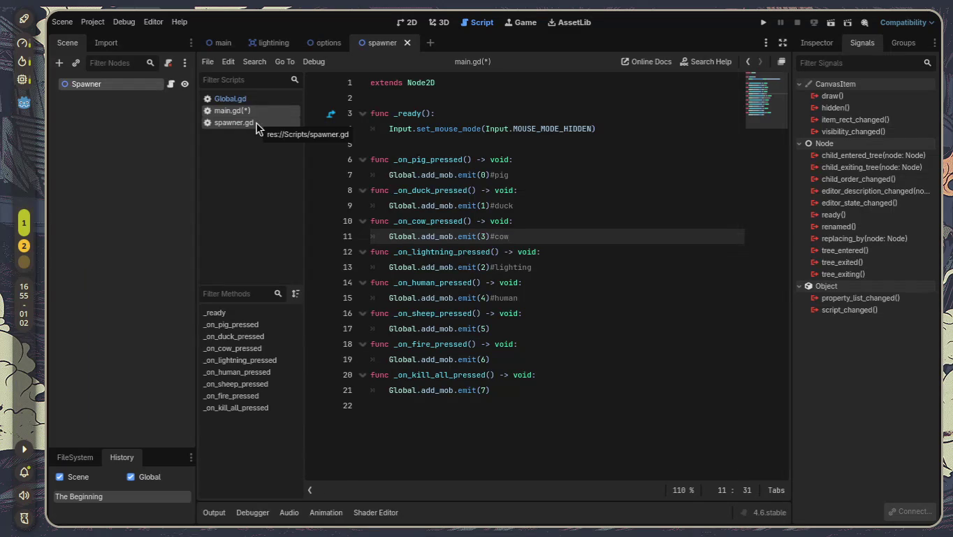
pyautogui.click(257, 123)
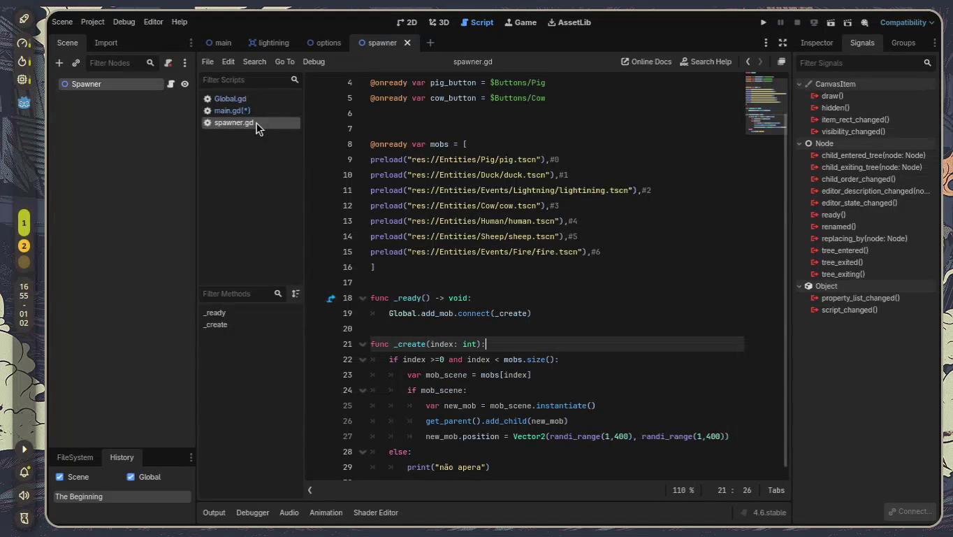
pyautogui.click(245, 116)
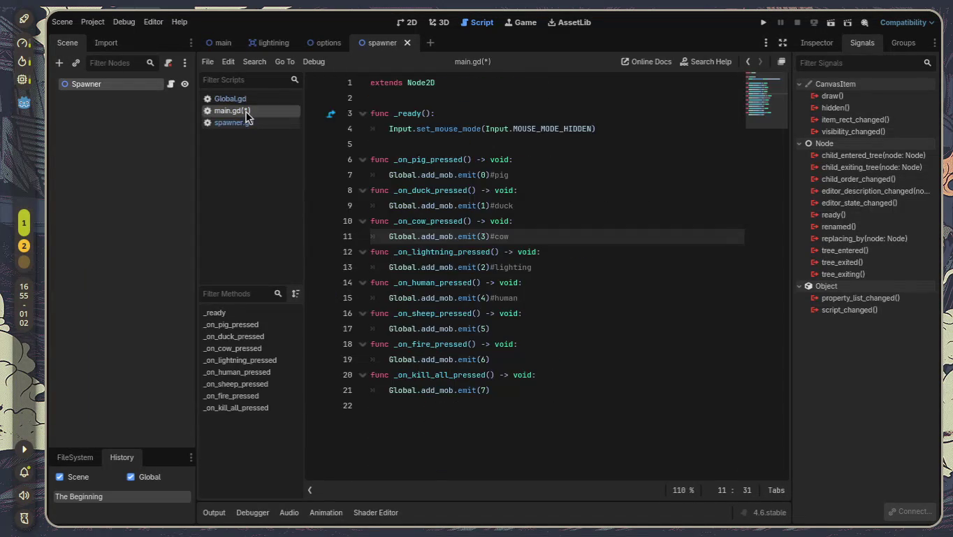
pyautogui.click(248, 123)
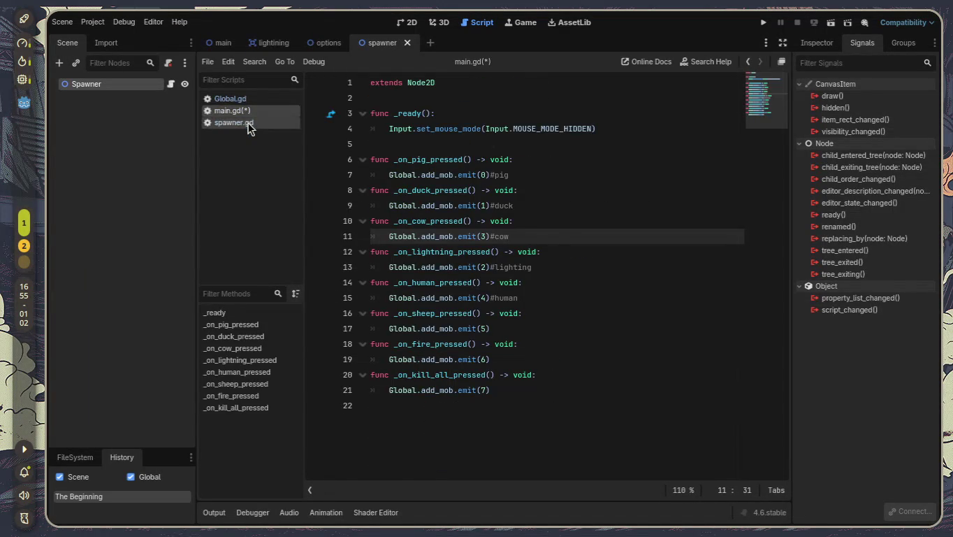
pyautogui.scroll(-1, 456, 287)
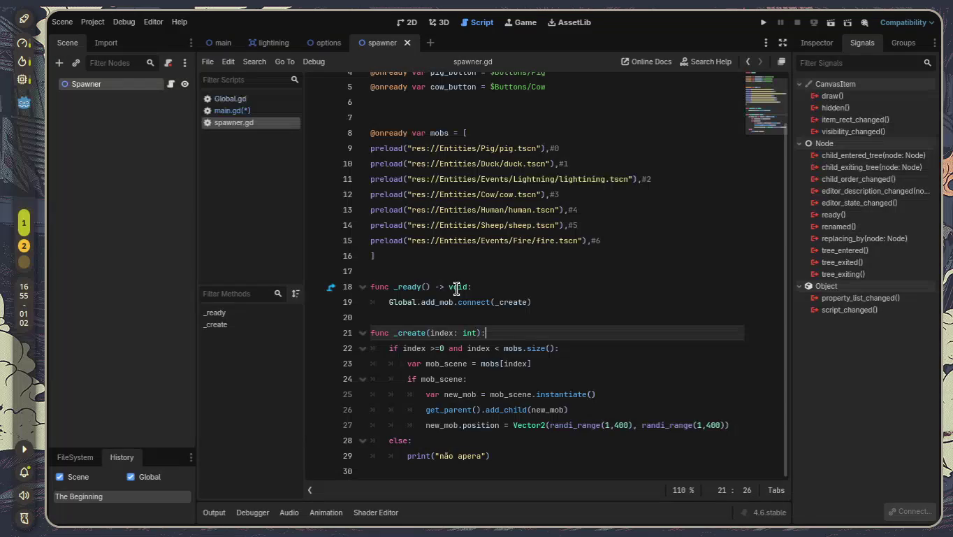
pyautogui.click(537, 456)
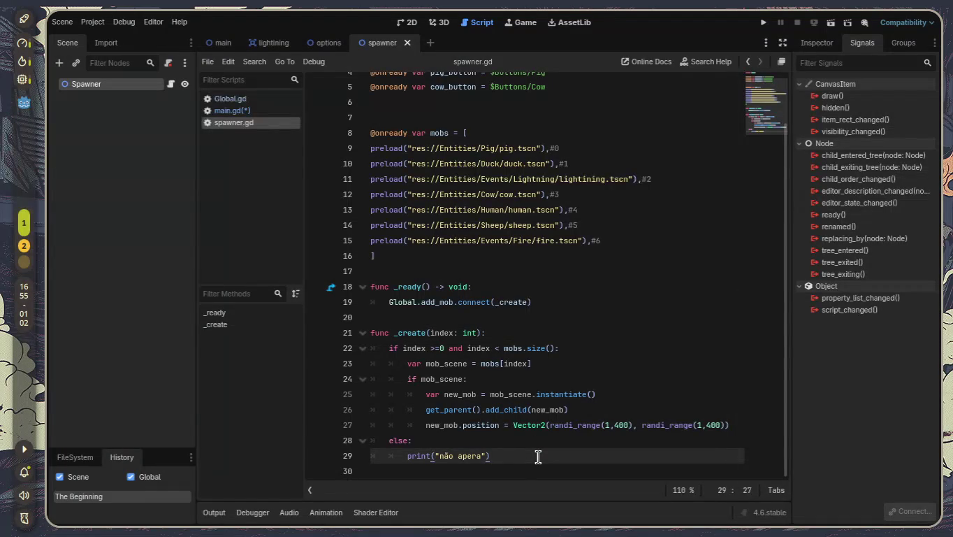
pyautogui.press('Return')
pyautogui.press('BackSpace')
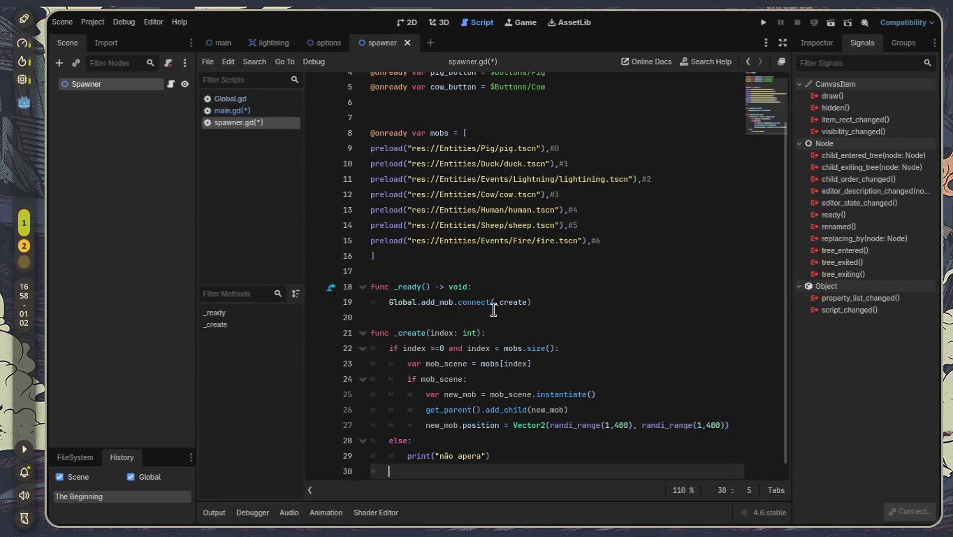
# - Add Global.kill_all.connect(_kill) below the add_mob connection in _ready
pyautogui.scroll(-1, 494, 313)
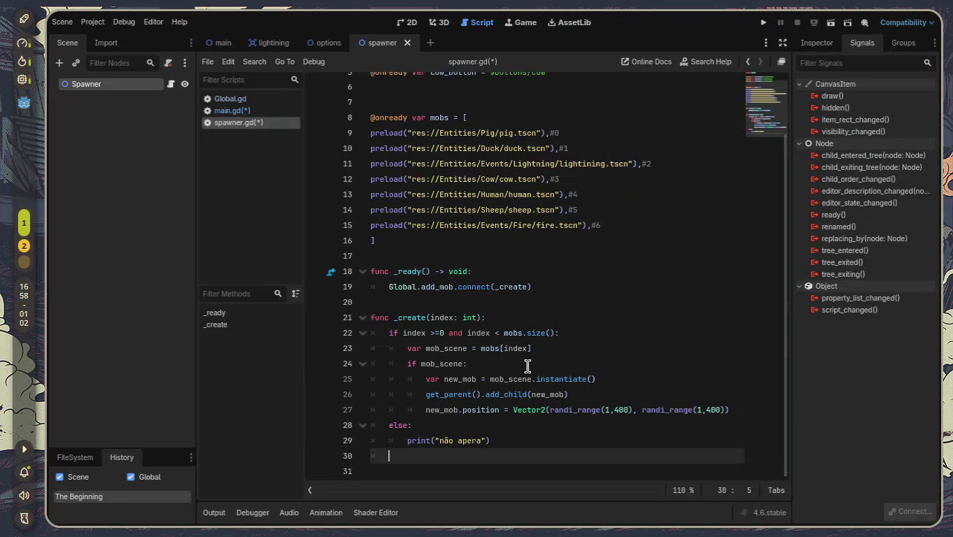
pyautogui.scroll(2, 563, 374)
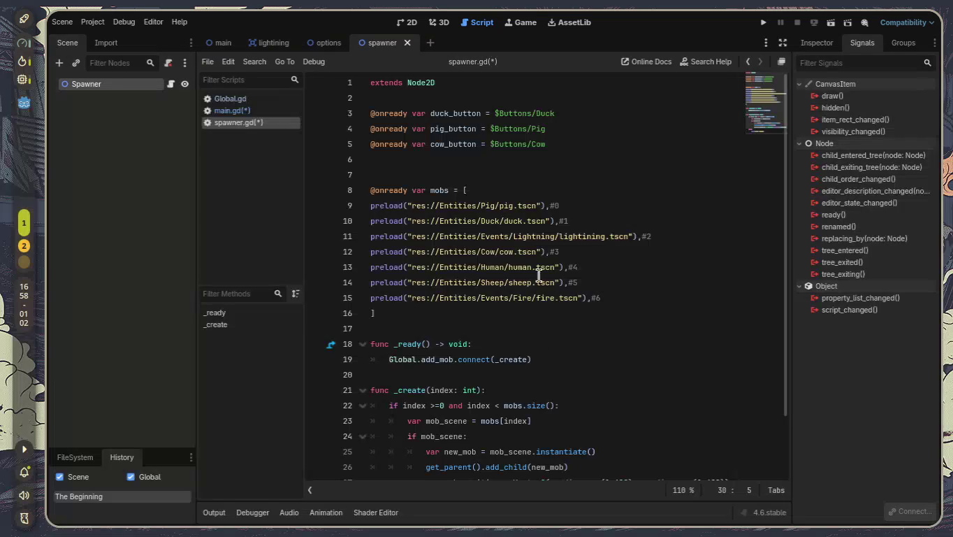
pyautogui.click(575, 364)
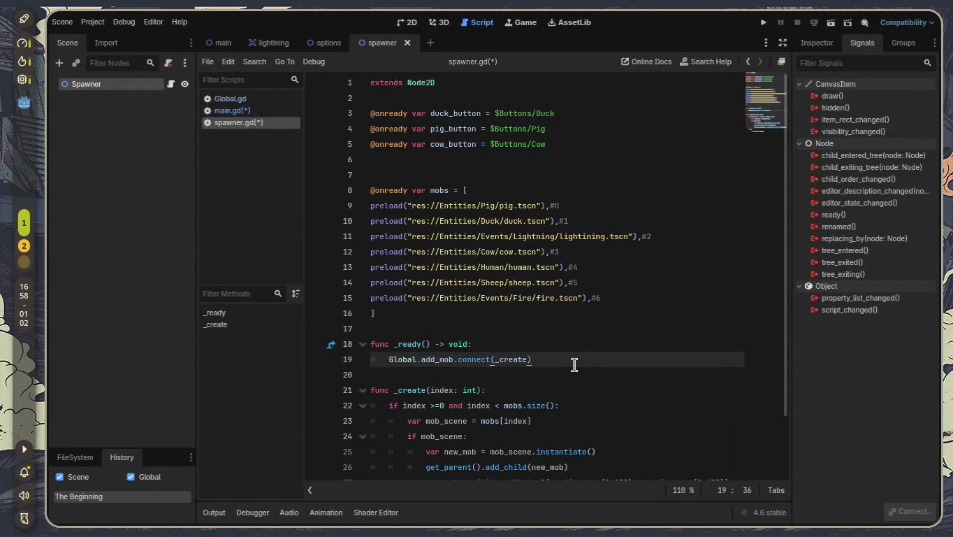
pyautogui.press('Return')
pyautogui.write('Glo')
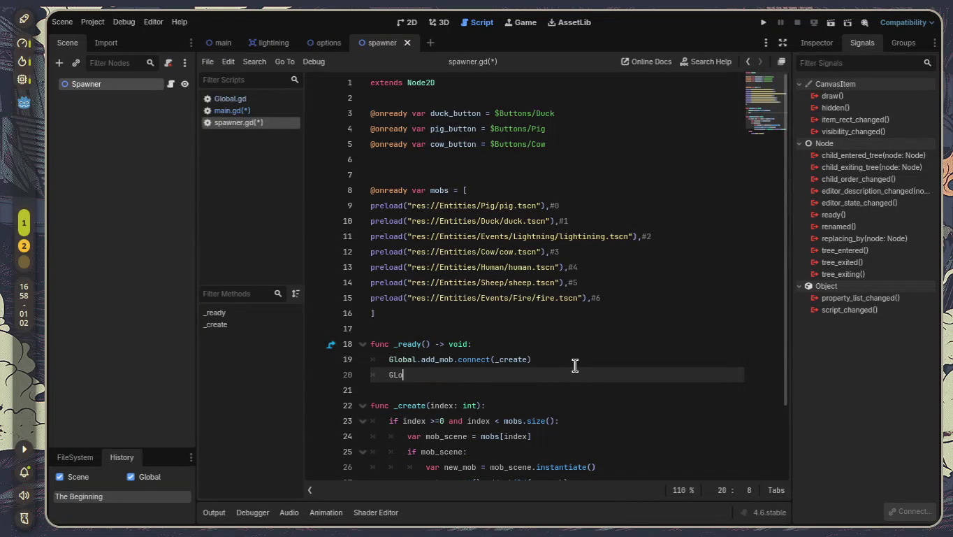
pyautogui.press('Return')
pyautogui.write('.ki')
pyautogui.press('Return')
pyautogui.write('.con')
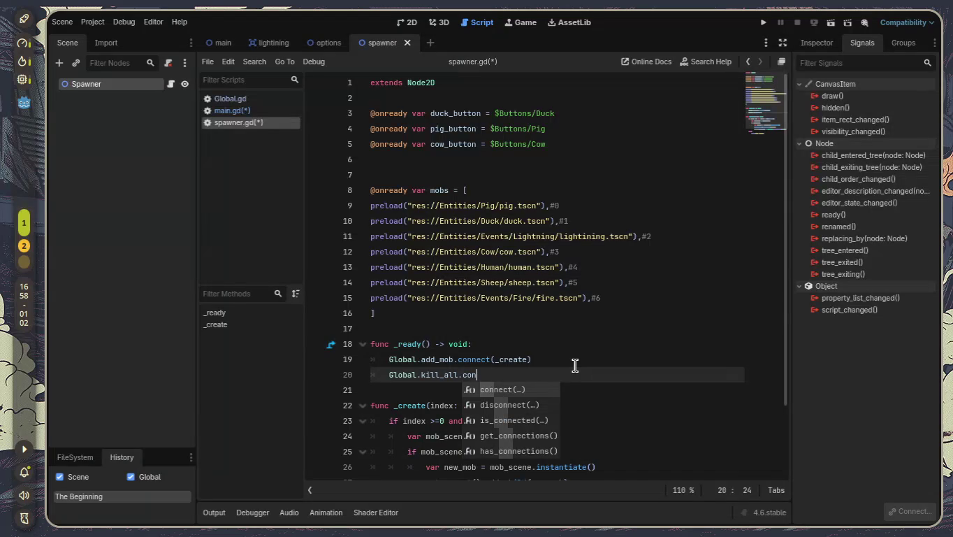
pyautogui.press('Return')
pyautogui.write('_')
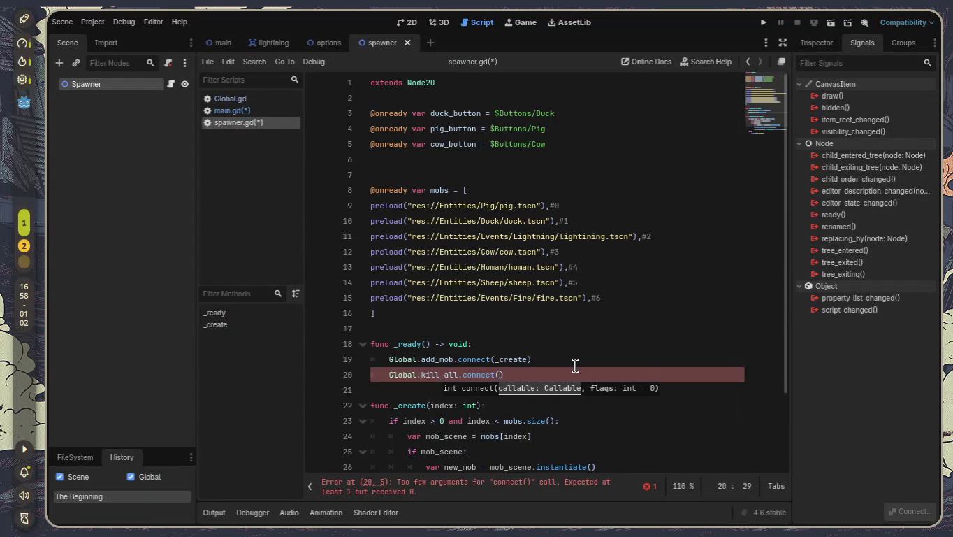
pyautogui.write('kill')
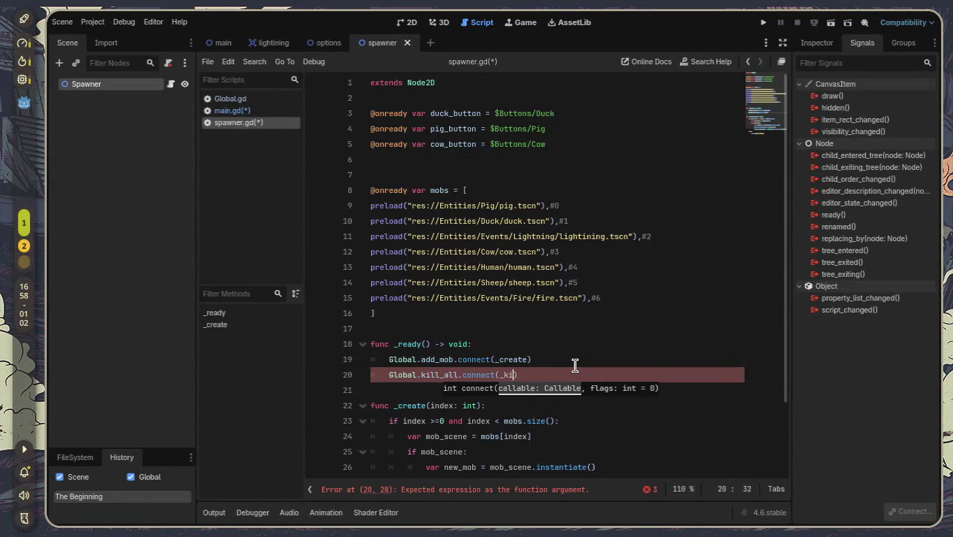
# - Try an if index == 7: line at the end of the script, then delete it
pyautogui.scroll(-2, 577, 366)
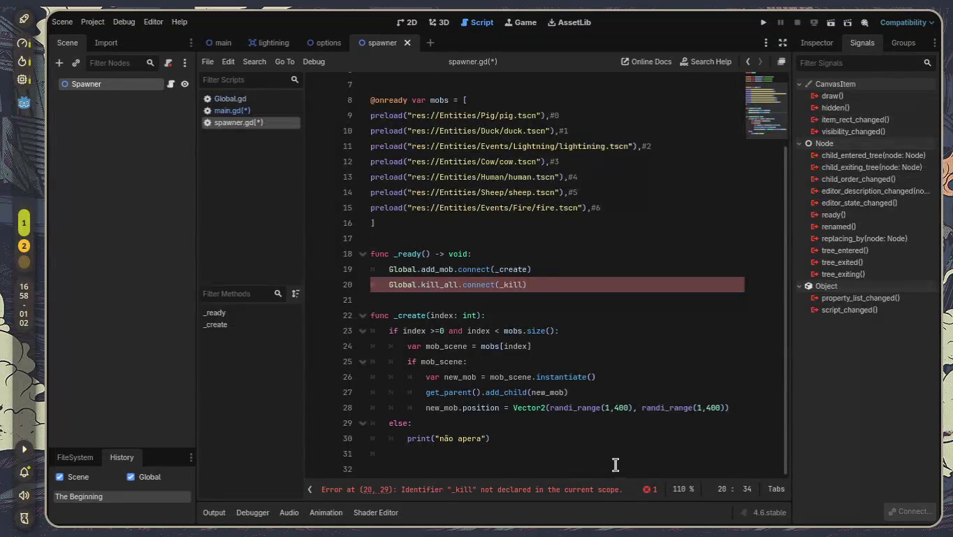
pyautogui.click(615, 465)
pyautogui.click(609, 448)
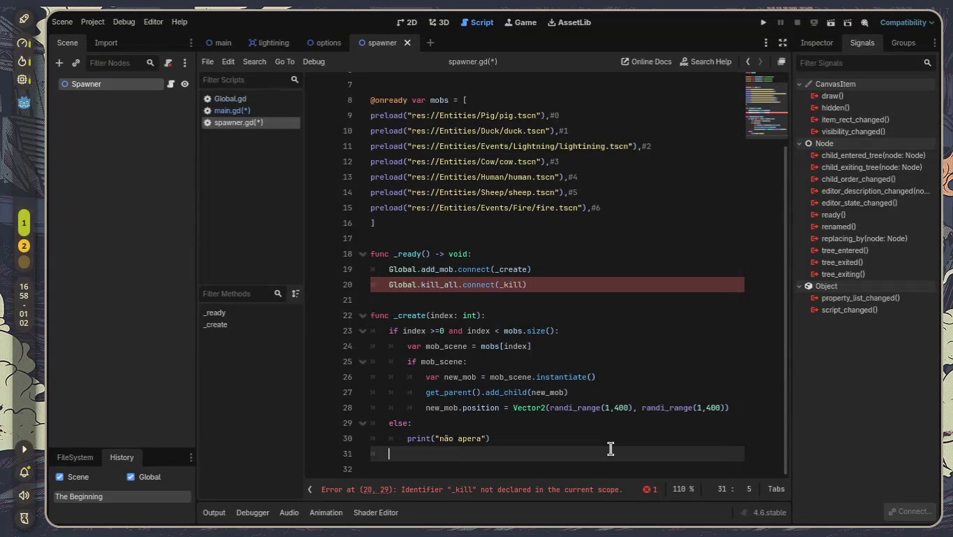
pyautogui.write('if inde')
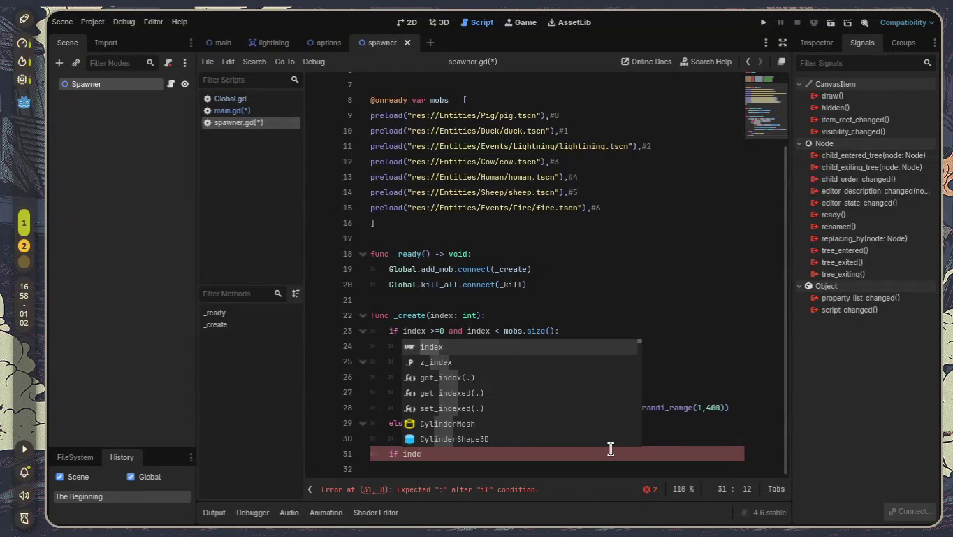
pyautogui.write('x ==')
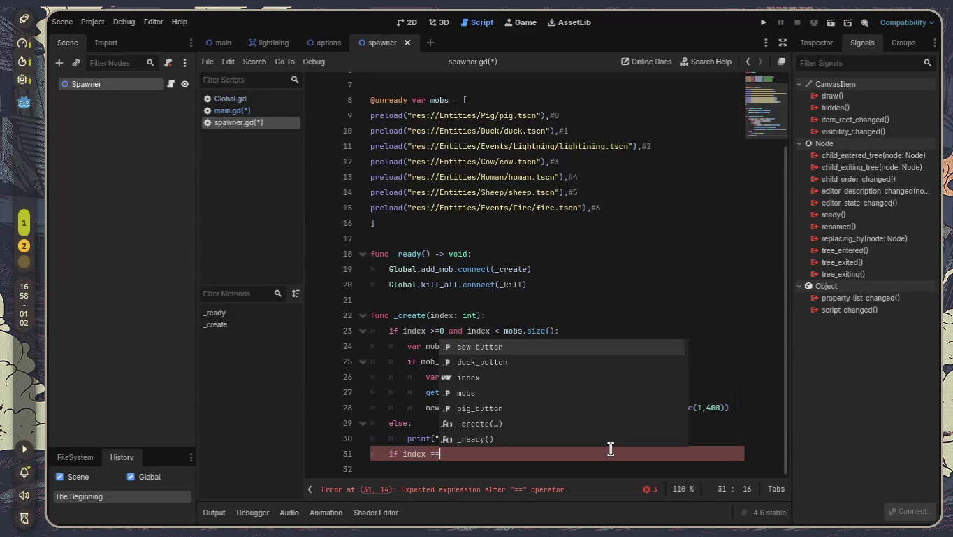
pyautogui.write(' 7')
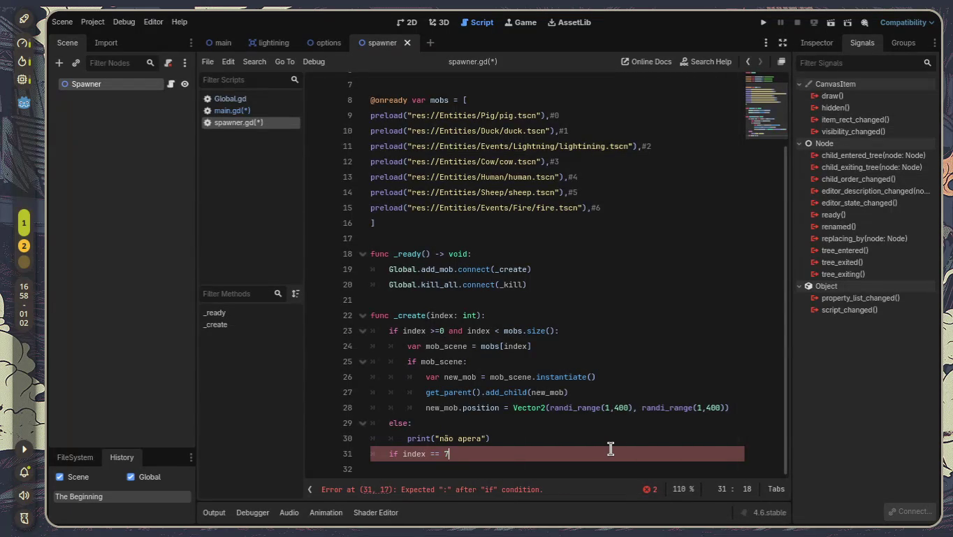
pyautogui.write(':')
pyautogui.press('Return')
pyautogui.scroll(-1, 610, 448)
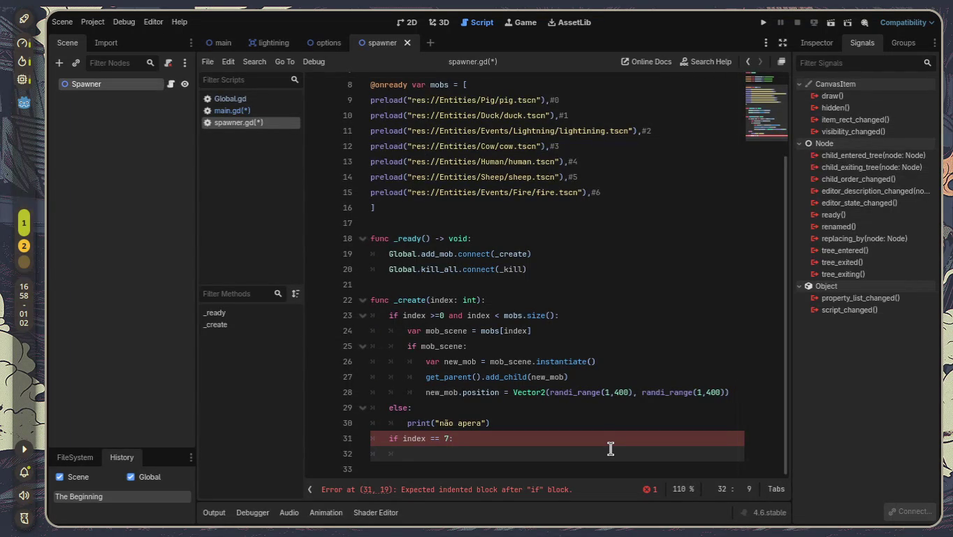
pyautogui.scroll(3, 636, 320)
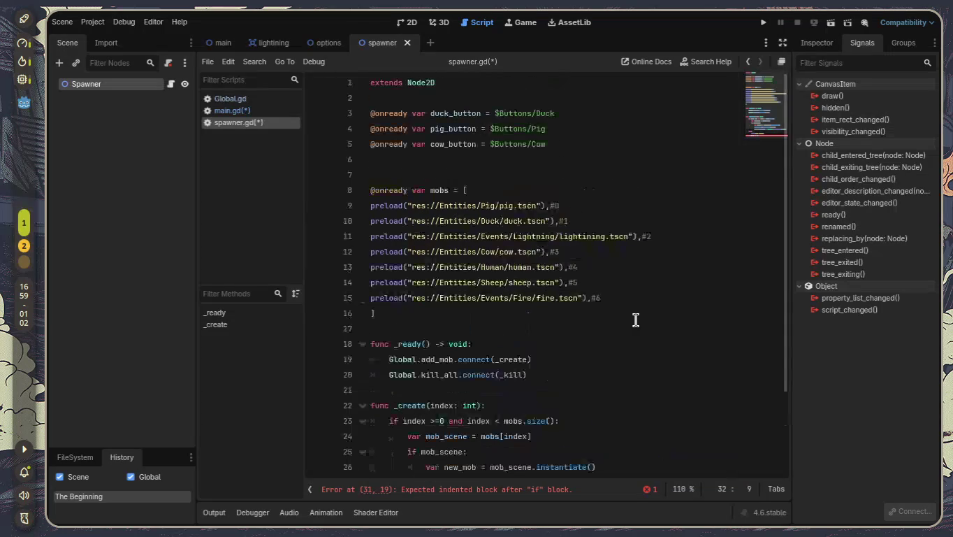
pyautogui.scroll(-3, 636, 318)
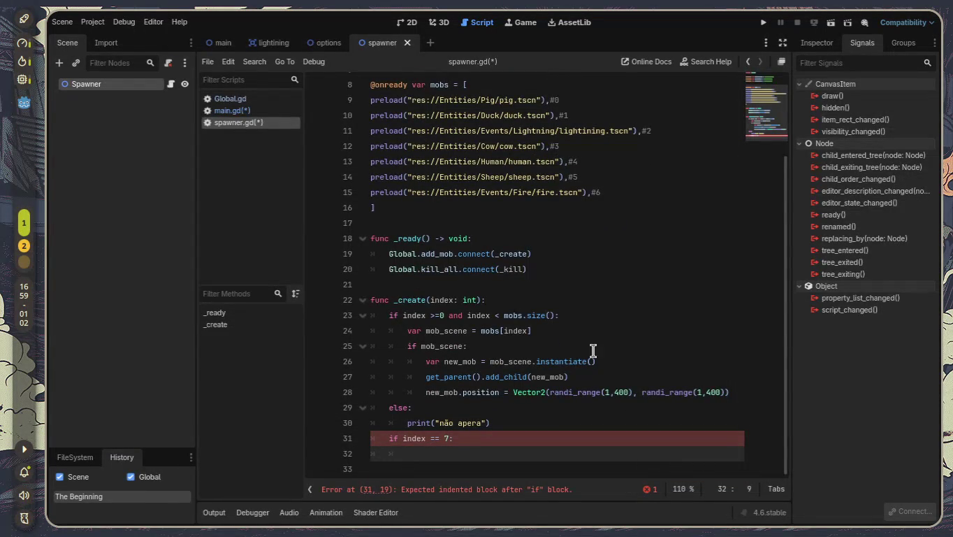
pyautogui.moveTo(417, 456)
pyautogui.mouseDown()
pyautogui.moveTo(363, 450)
pyautogui.moveTo(355, 438)
pyautogui.mouseUp()
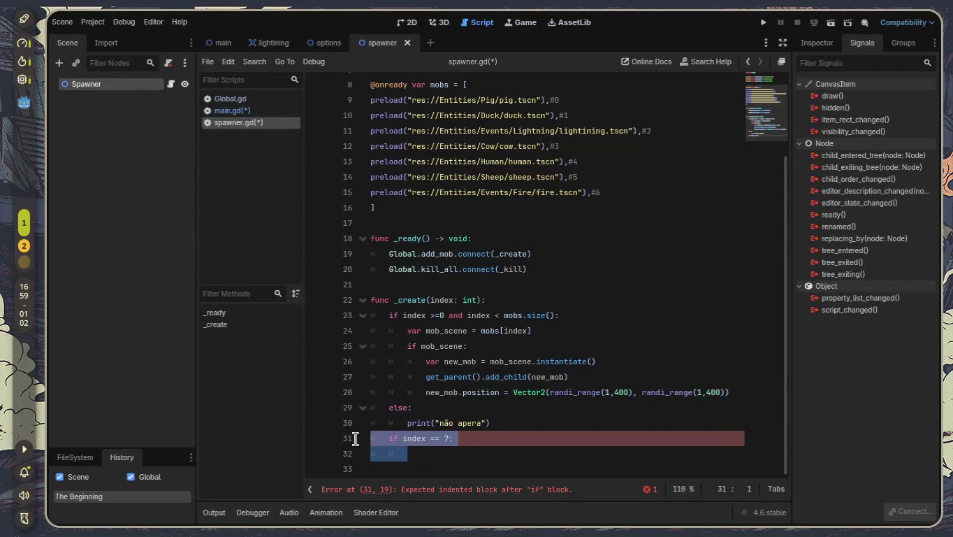
pyautogui.press('BackSpace')
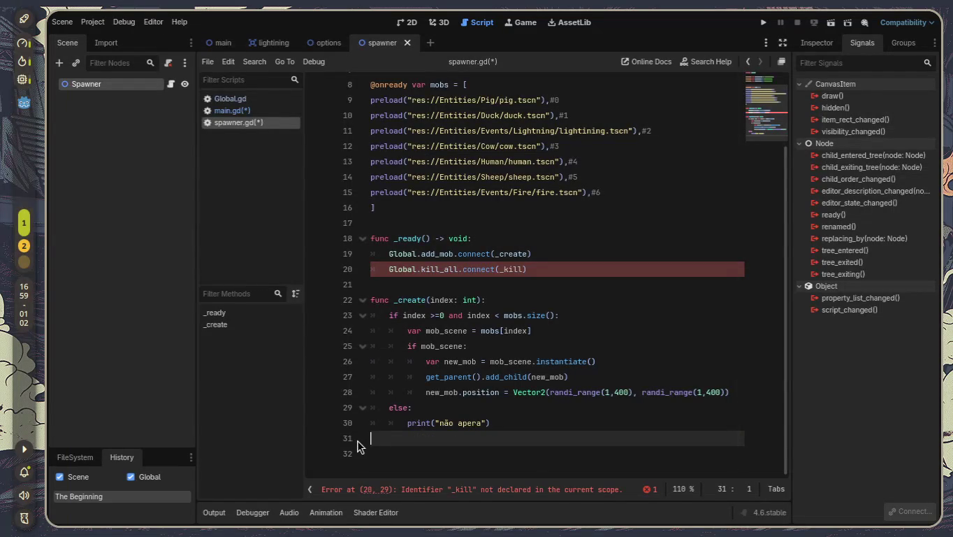
# - Add func _kill(index: int): at the end with an if index == 7: check
pyautogui.click(419, 459)
pyautogui.write('func')
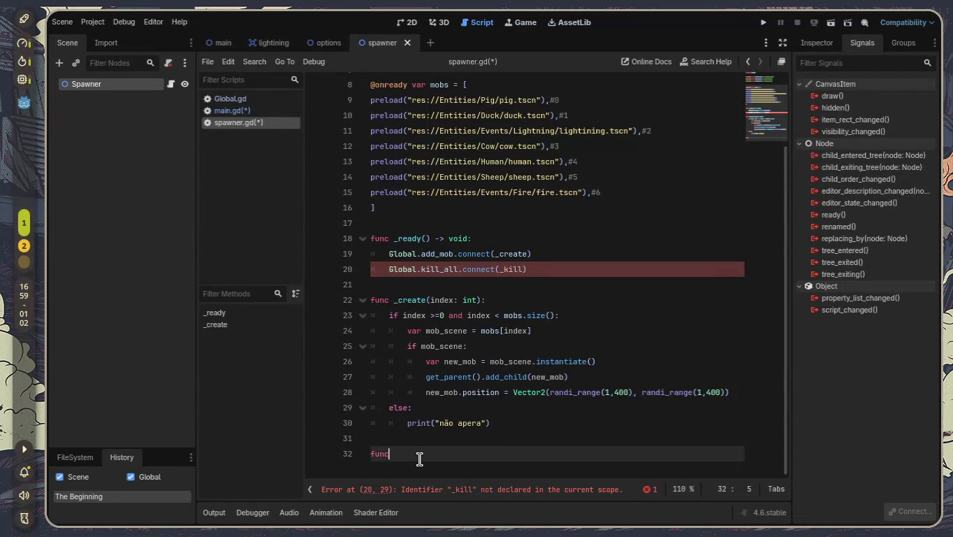
pyautogui.write(' _kill()')
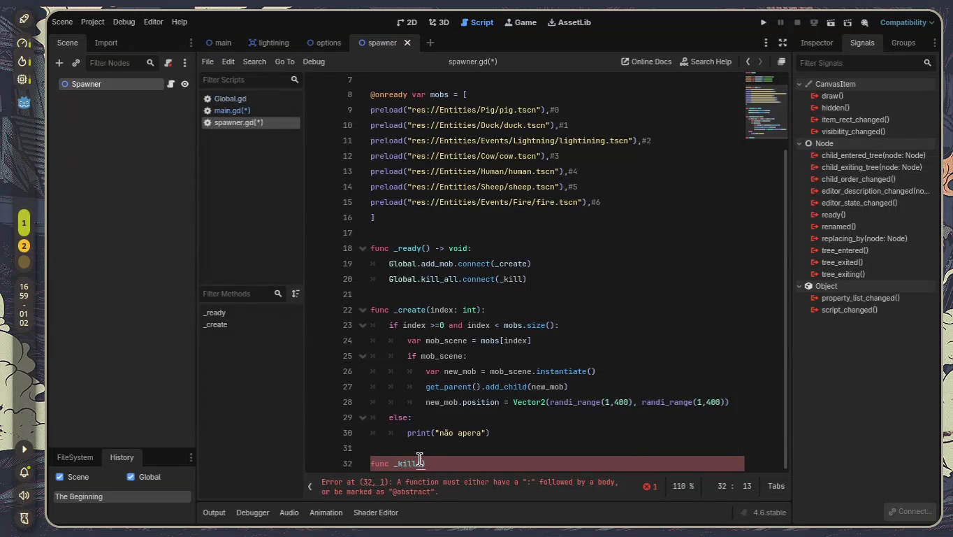
pyautogui.write('index: int')
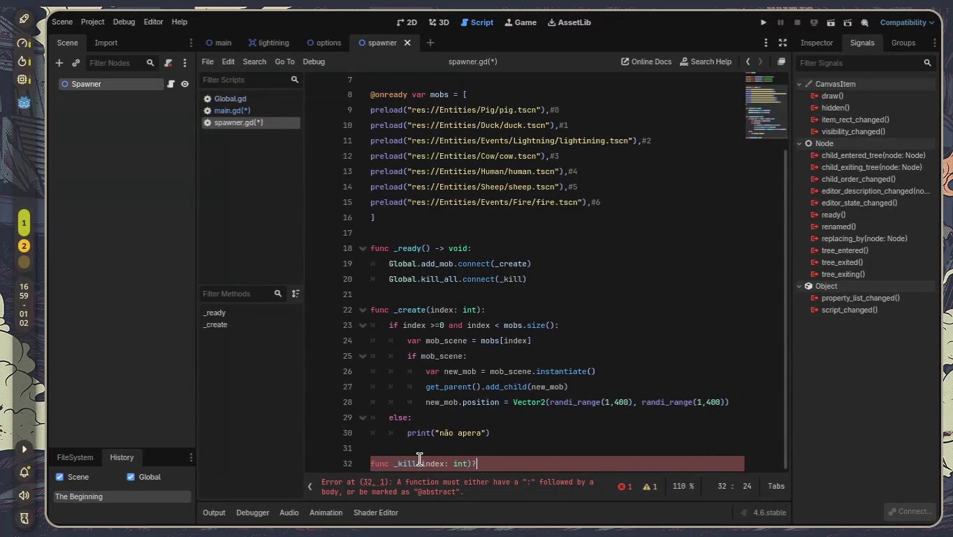
pyautogui.write(':')
pyautogui.press('Return')
pyautogui.write('if i')
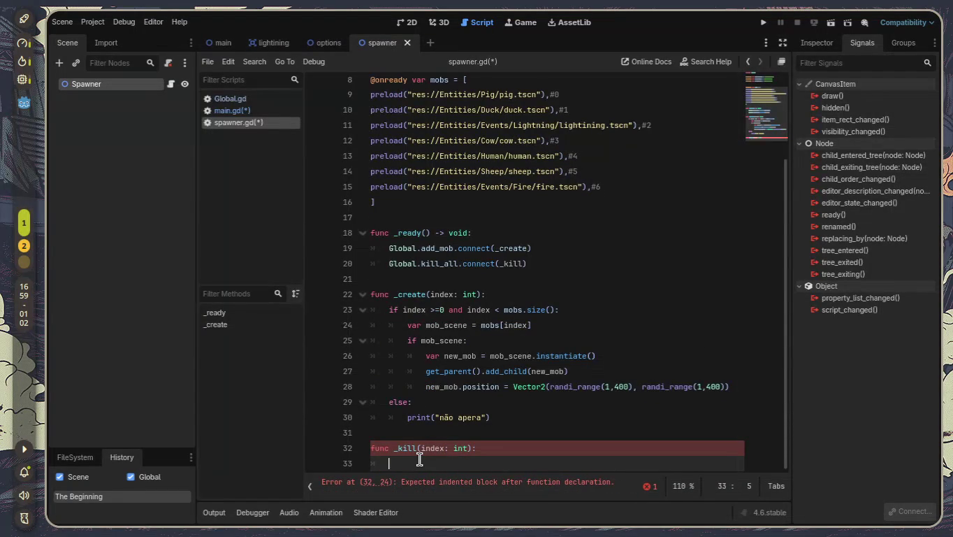
pyautogui.write('nde')
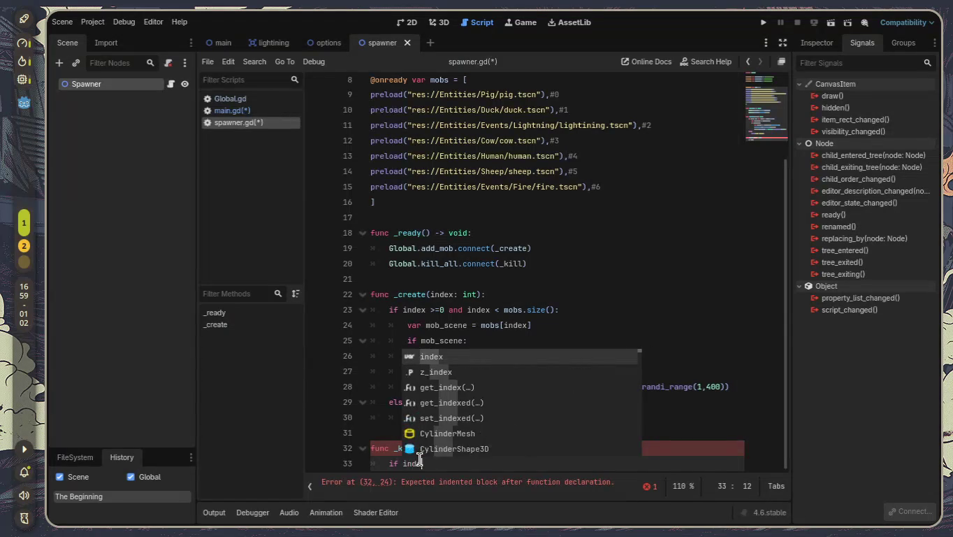
pyautogui.write('x == 7?')
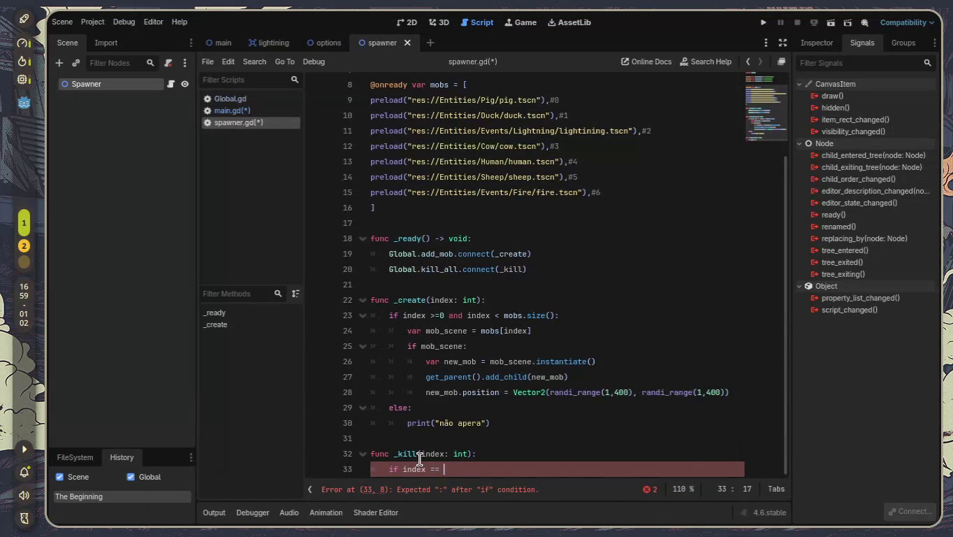
pyautogui.press('BackSpace')
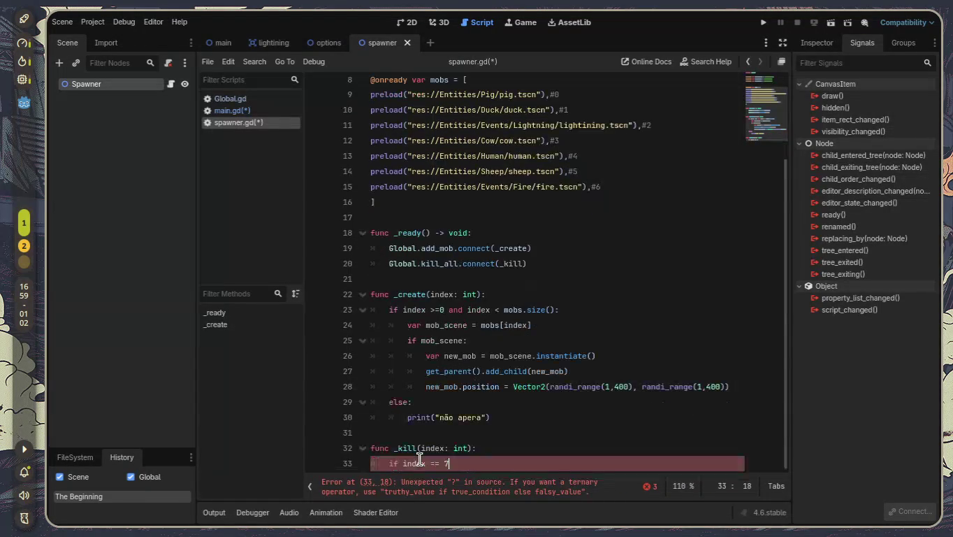
pyautogui.write(':')
pyautogui.press('Return')
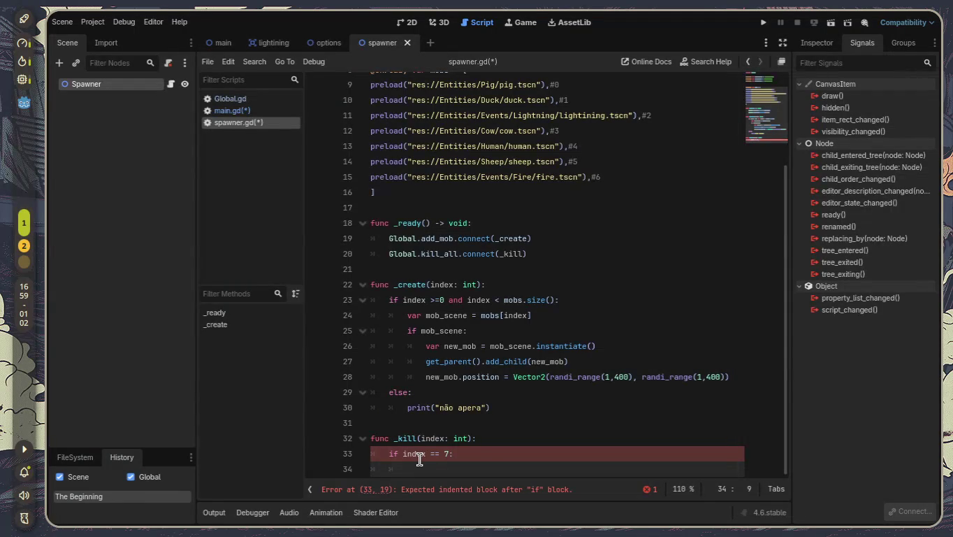
# - Write Global.kill_all.emit() as the body of the if block
pyautogui.write('gloa')
pyautogui.press('BackSpace')
pyautogui.press('BackSpace')
pyautogui.press('BackSpace')
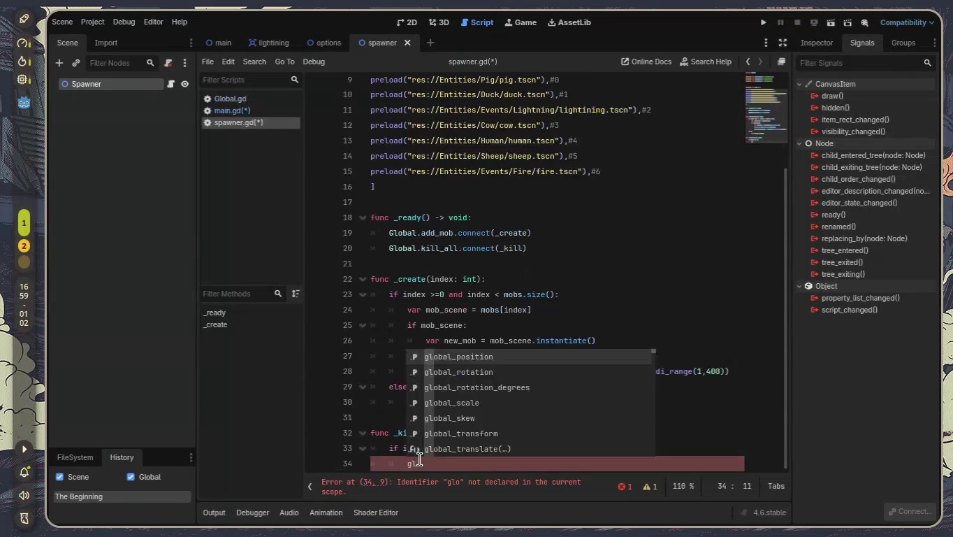
pyautogui.write('Blo')
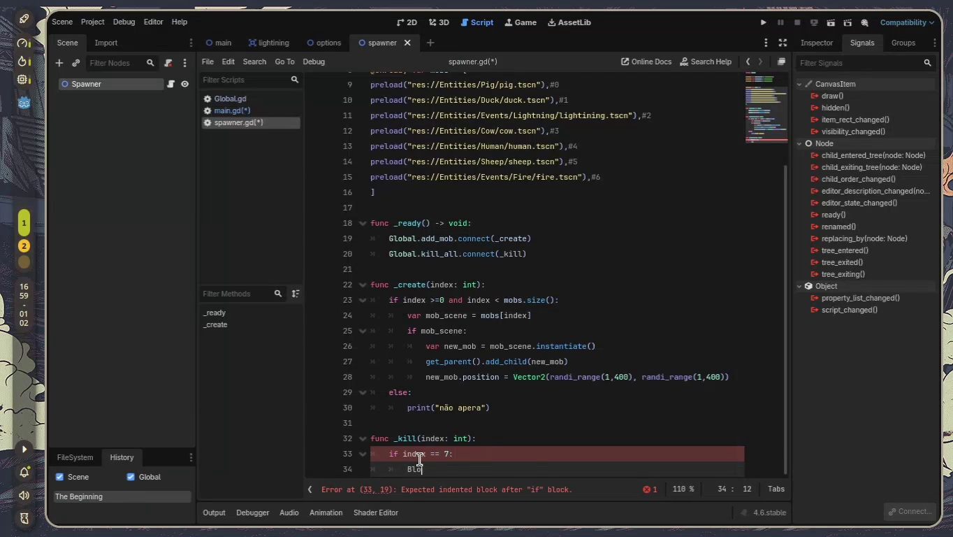
pyautogui.write('bal')
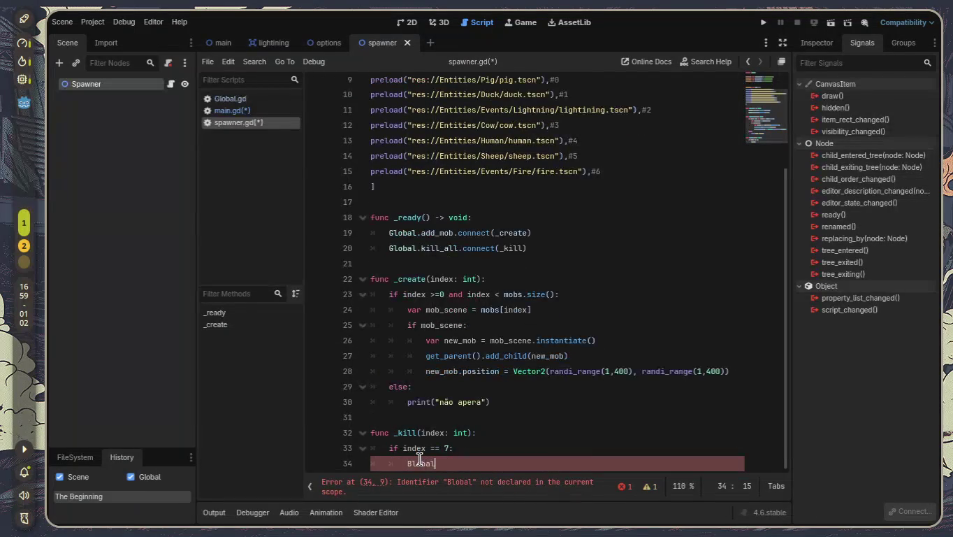
pyautogui.press('Left')
pyautogui.press('Left')
pyautogui.press('Left')
pyautogui.press('BackSpace')
pyautogui.write('G')
pyautogui.press('End')
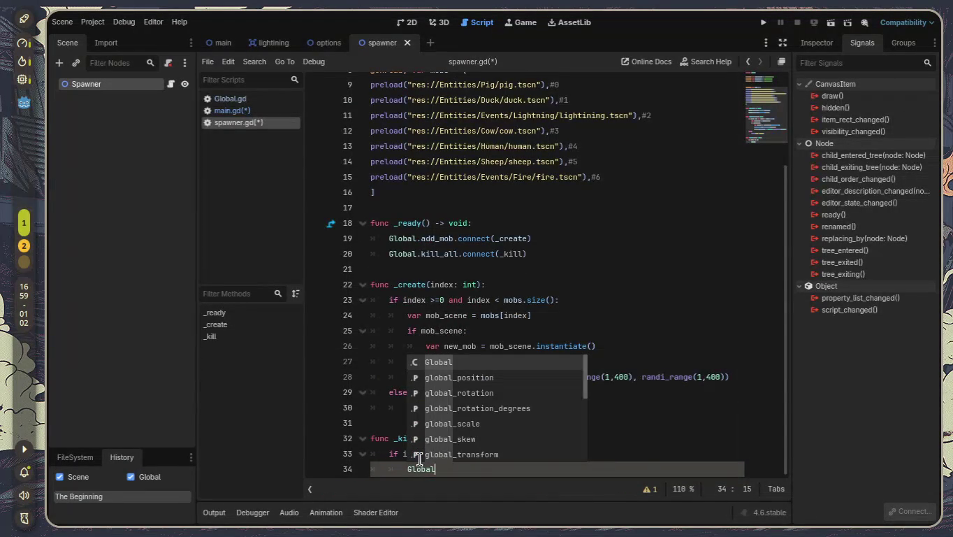
pyautogui.write('.ki')
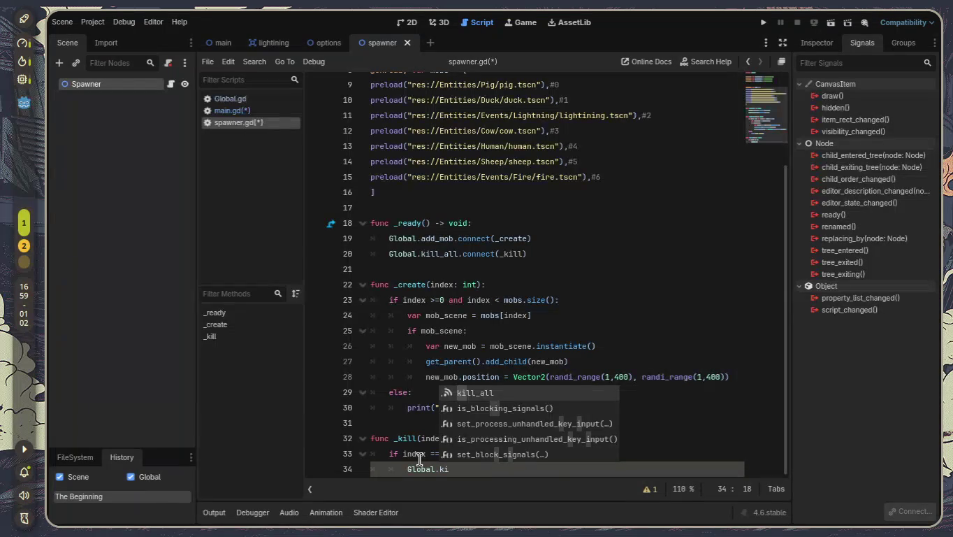
pyautogui.write('ll_all.emi')
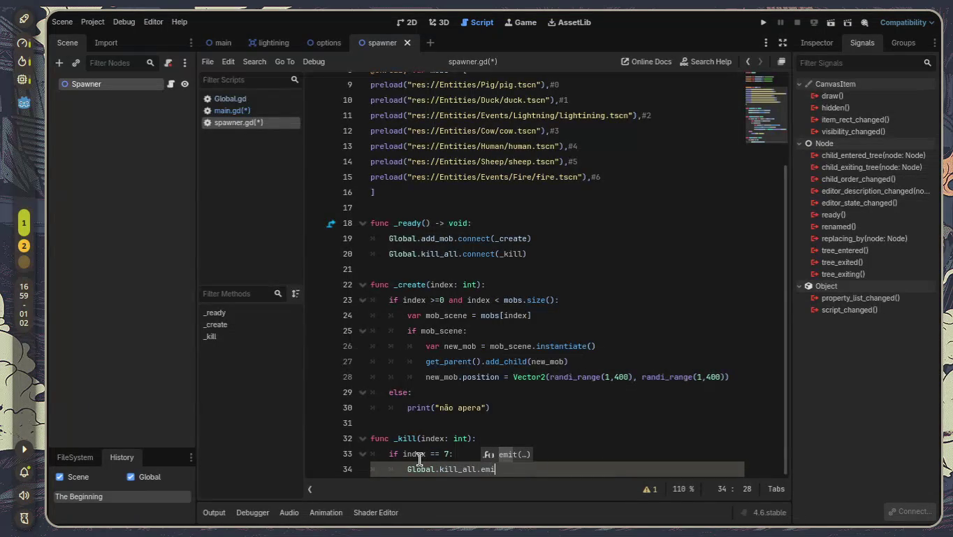
pyautogui.press('Return')
# - Save the scripts and enlarge the project file tree panel
pyautogui.hotkey('ctrl', 's')
pyautogui.scroll(1, 365, 77)
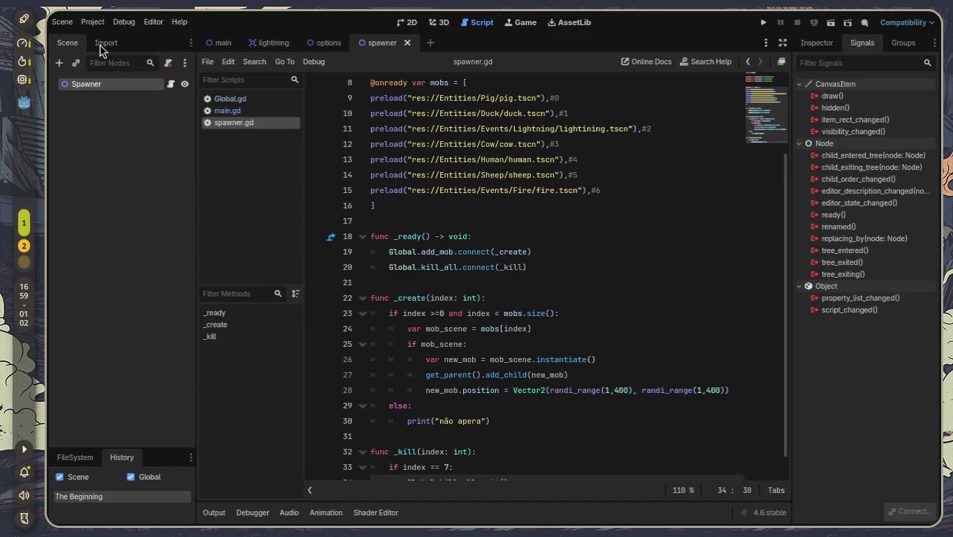
pyautogui.moveTo(131, 447)
pyautogui.mouseDown()
pyautogui.moveTo(123, 341)
pyautogui.moveTo(131, 269)
pyautogui.mouseUp()
# - Open pig.gd from the FileSystem dock and scroll through its code
pyautogui.click(75, 277)
pyautogui.scroll(-5, 127, 398)
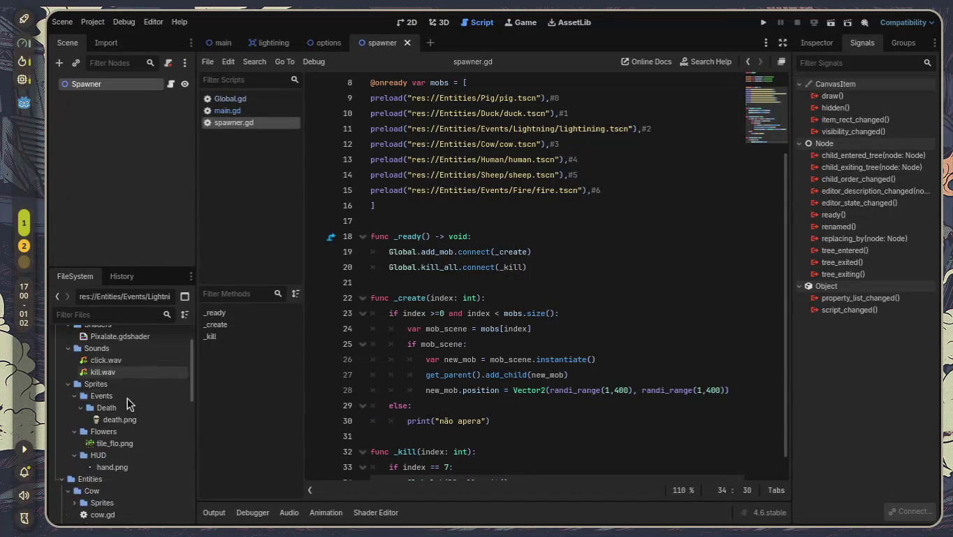
pyautogui.scroll(-4, 124, 448)
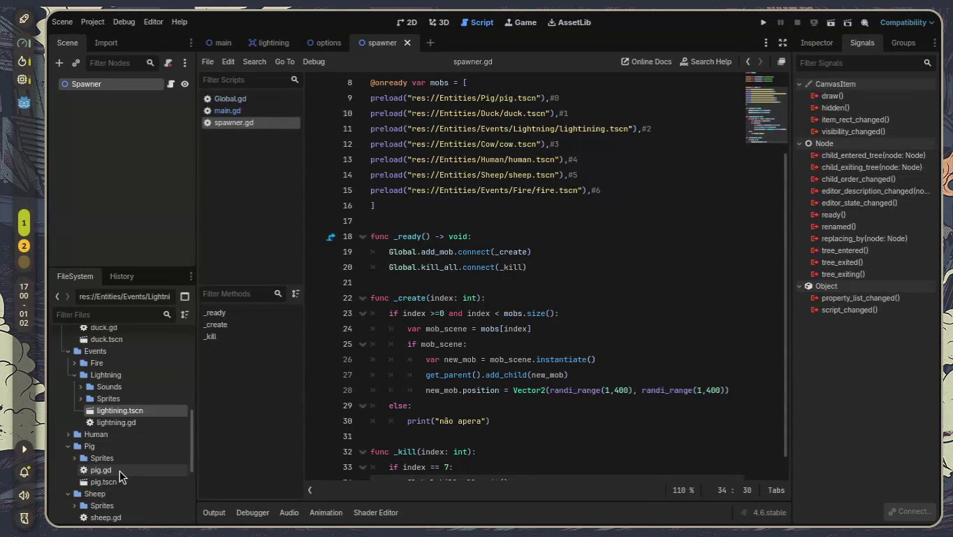
pyautogui.doubleClick(119, 471)
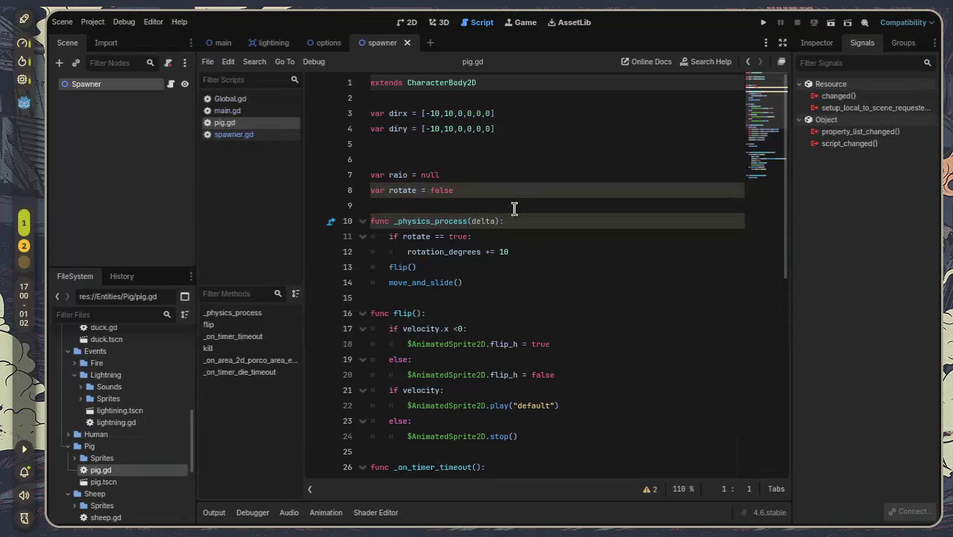
pyautogui.scroll(-6, 482, 122)
pyautogui.scroll(-3, 497, 188)
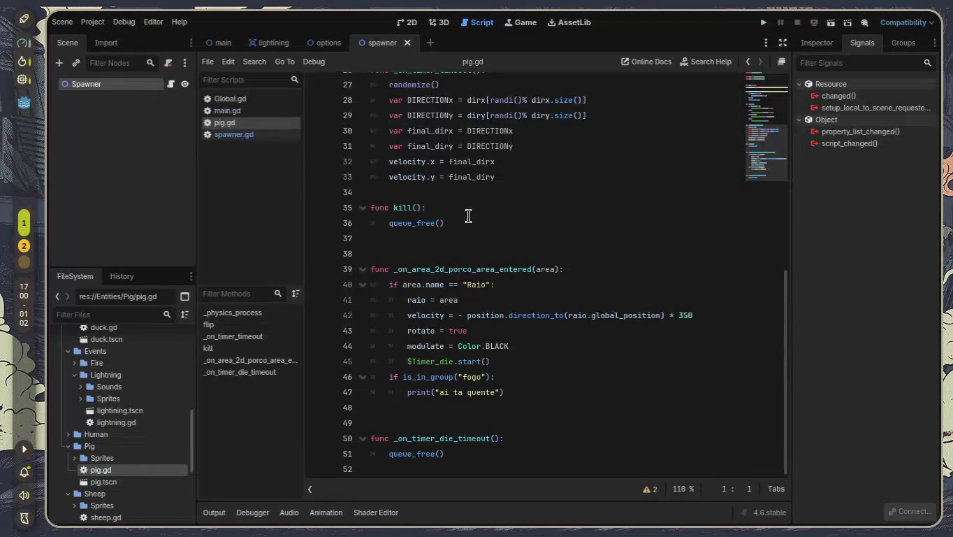
pyautogui.scroll(8, 496, 251)
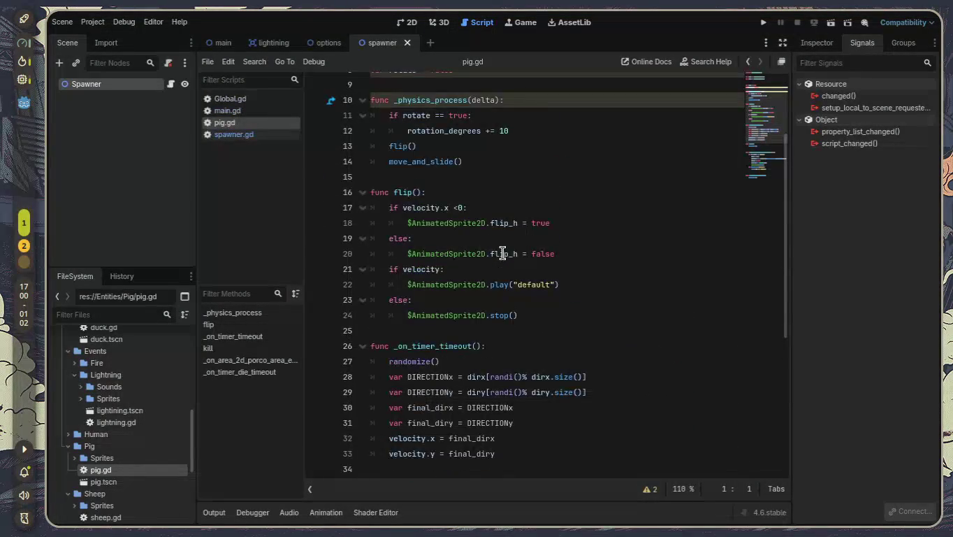
pyautogui.scroll(1, 501, 250)
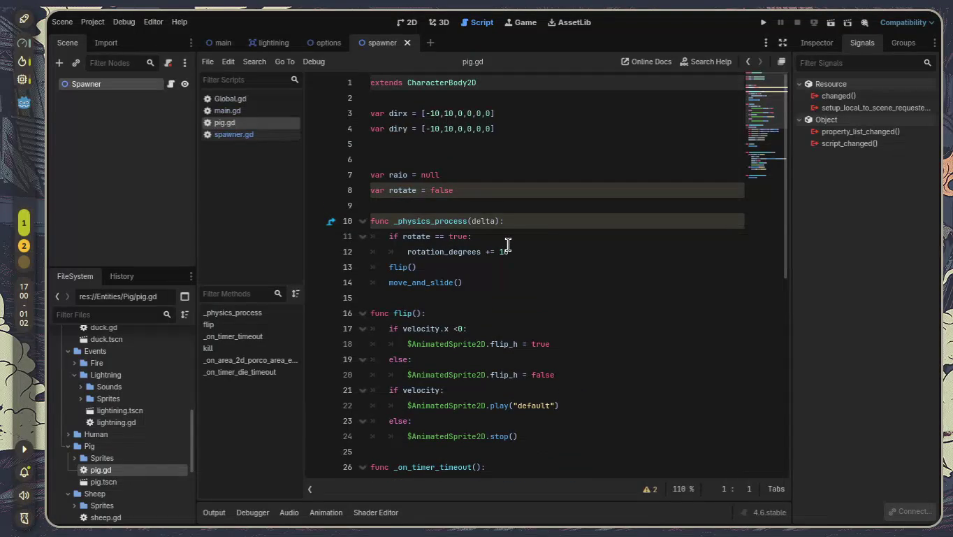
# - Inspect pig.gd around _physics_process, putting the caret on empty line 9
pyautogui.click(519, 221)
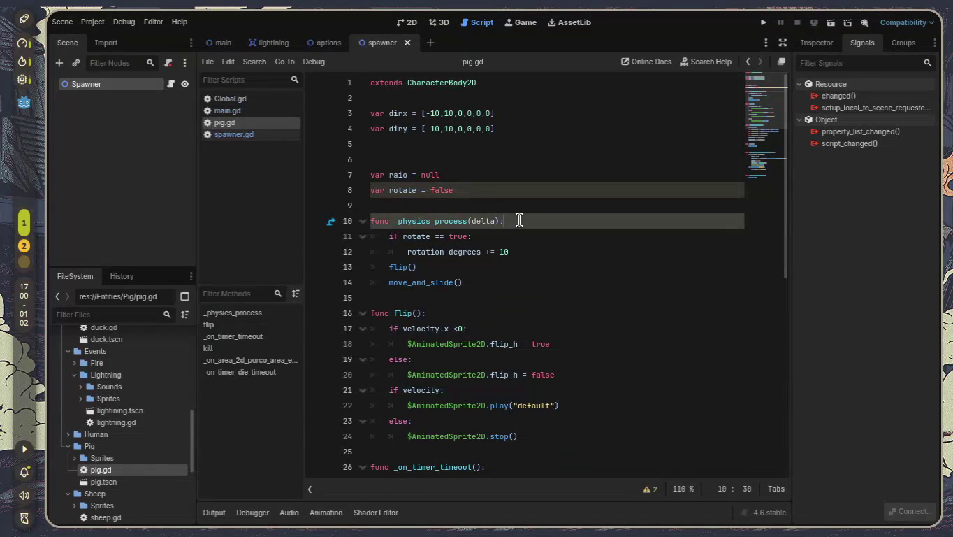
pyautogui.click(516, 155)
pyautogui.click(539, 198)
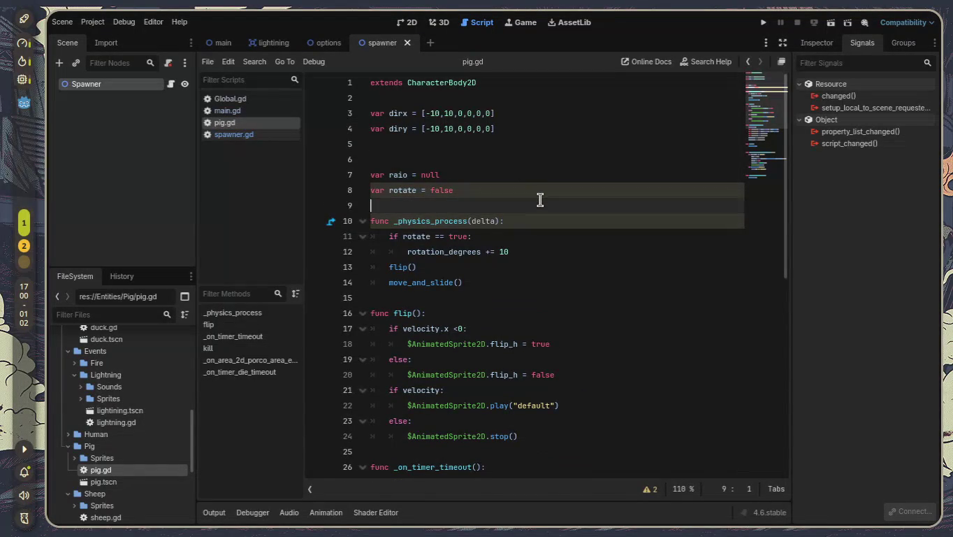
pyautogui.scroll(-2, 538, 202)
pyautogui.scroll(-6, 471, 234)
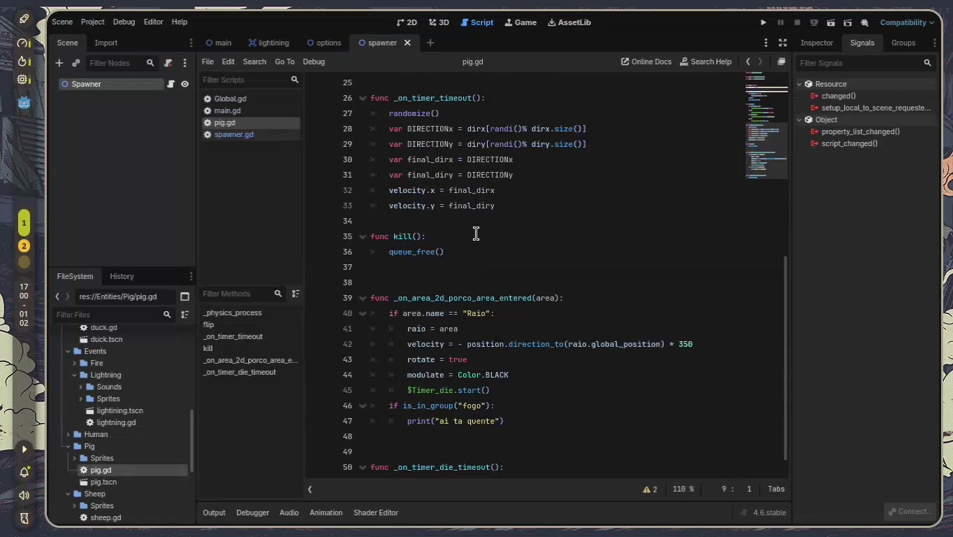
pyautogui.scroll(-1, 476, 232)
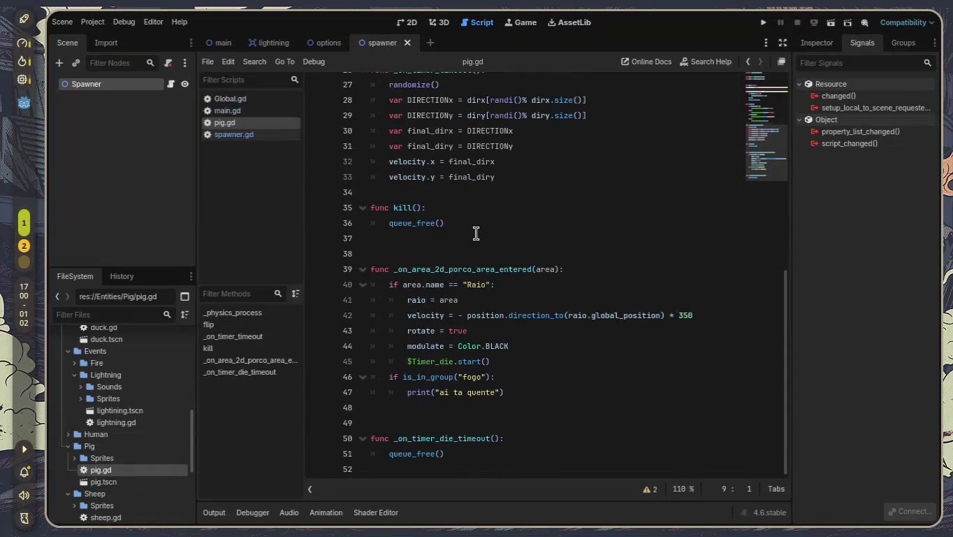
pyautogui.scroll(2, 475, 234)
pyautogui.scroll(-2, 475, 233)
pyautogui.scroll(1, 478, 236)
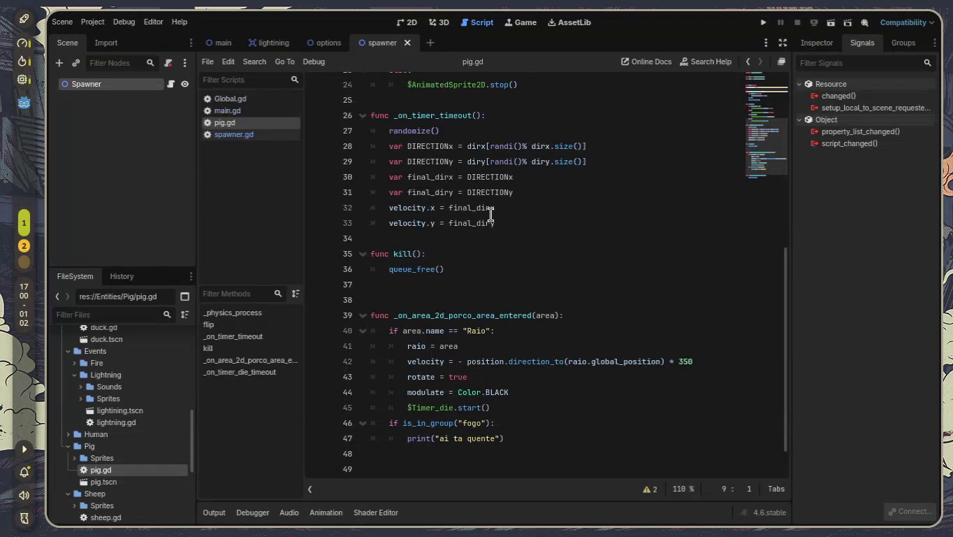
pyautogui.scroll(-1, 493, 222)
# - Review the _on_area_2d_porco_area_entered and _on_timer_die_timeout functions, then open pig.tscn
pyautogui.moveTo(533, 389)
pyautogui.mouseDown()
pyautogui.moveTo(529, 376)
pyautogui.moveTo(372, 269)
pyautogui.mouseUp()
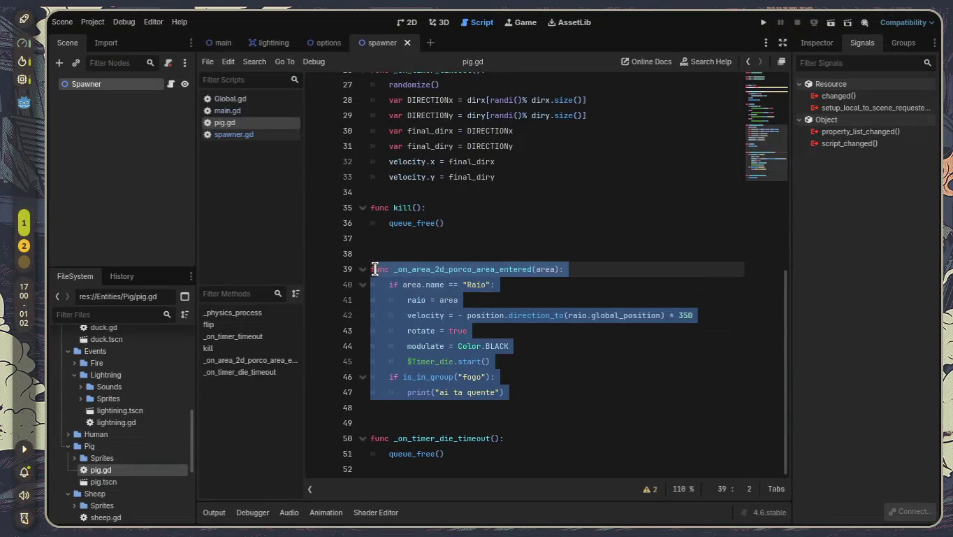
pyautogui.click(589, 372)
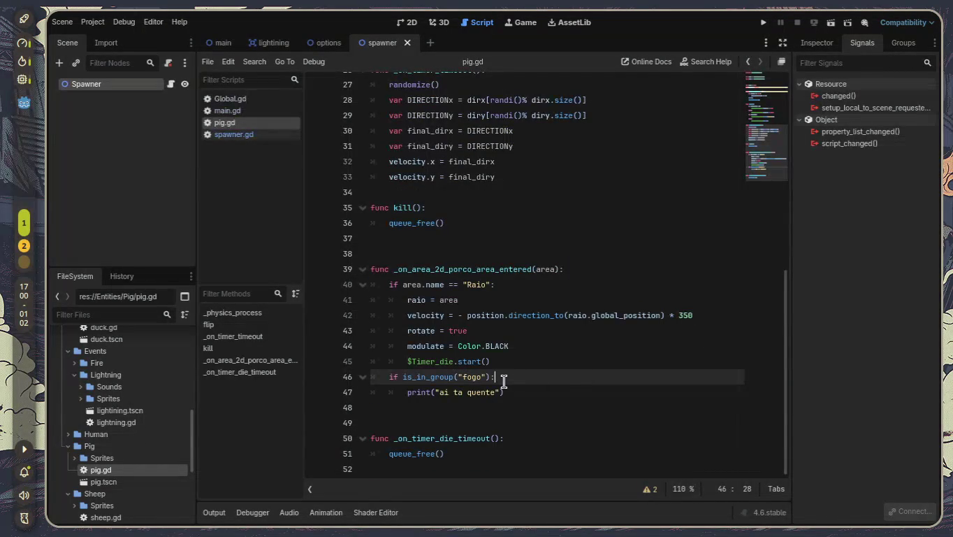
pyautogui.moveTo(505, 380); pyautogui.dragTo(346, 371)
pyautogui.moveTo(506, 393); pyautogui.dragTo(335, 395)
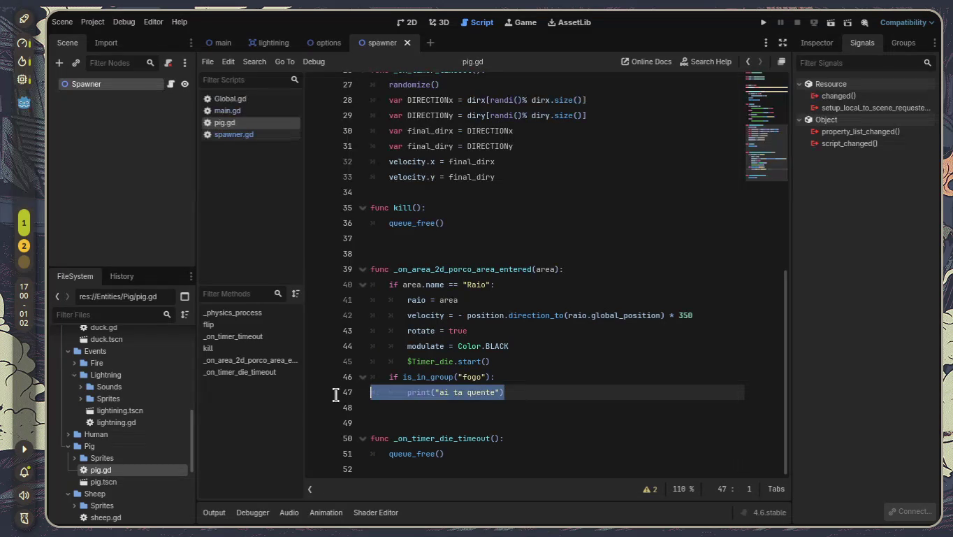
pyautogui.click(514, 419)
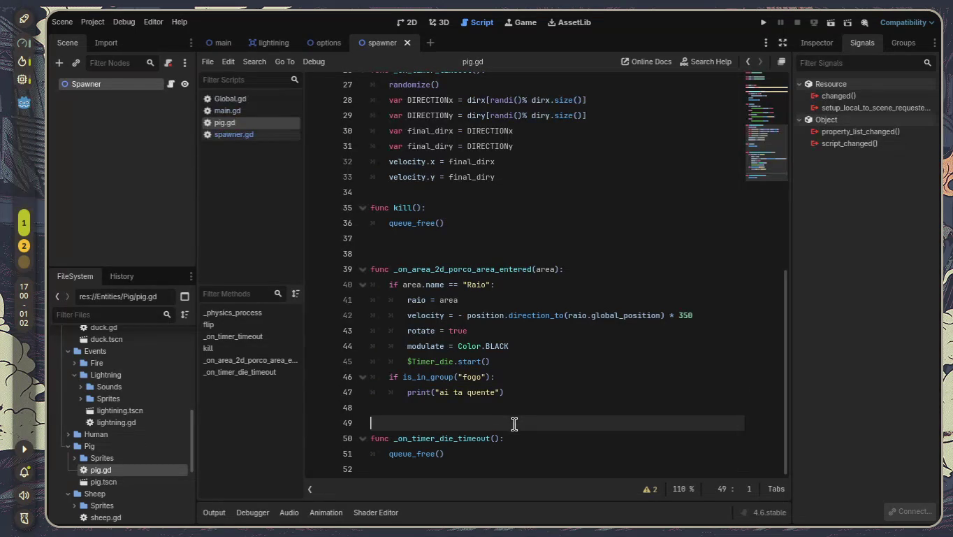
pyautogui.moveTo(370, 438); pyautogui.dragTo(577, 440)
pyautogui.click(536, 462)
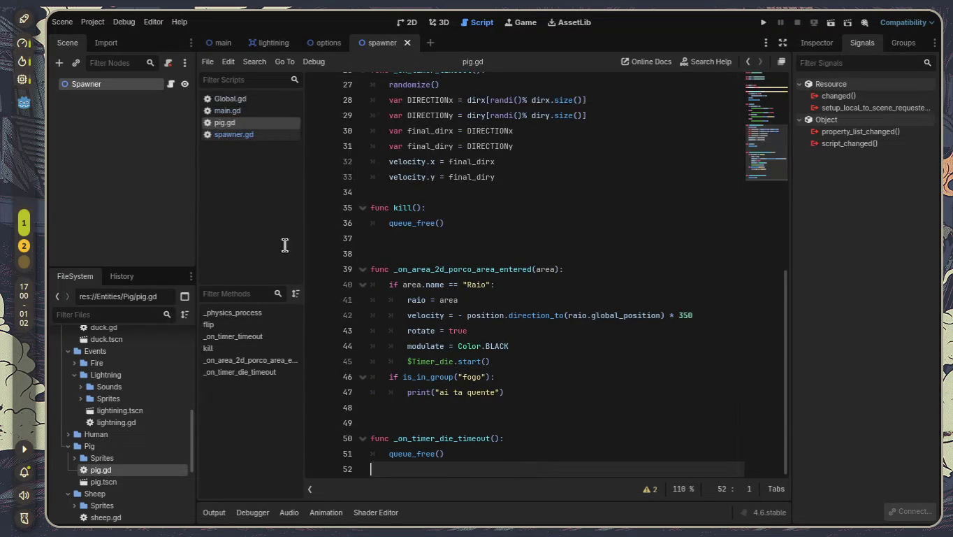
pyautogui.click(108, 484)
pyautogui.doubleClick(108, 484)
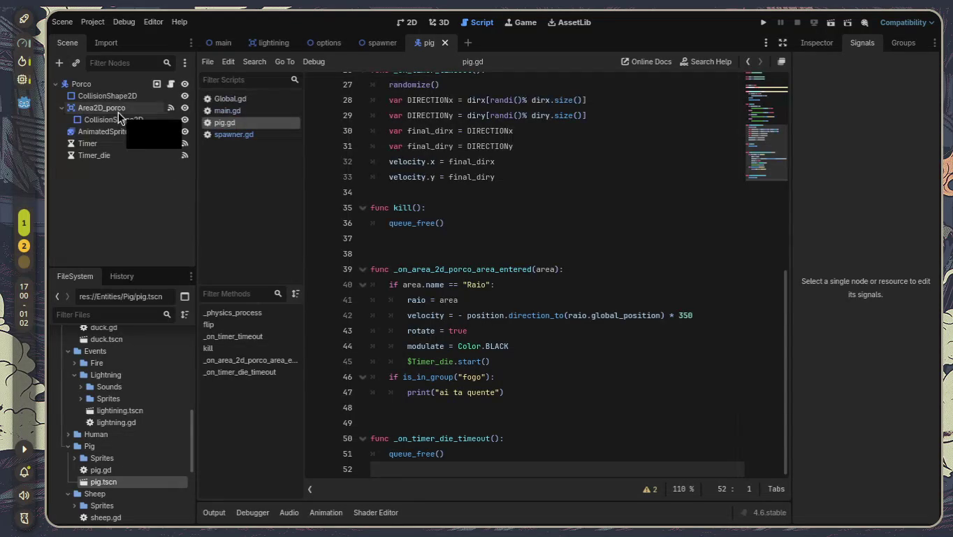
pyautogui.click(405, 26)
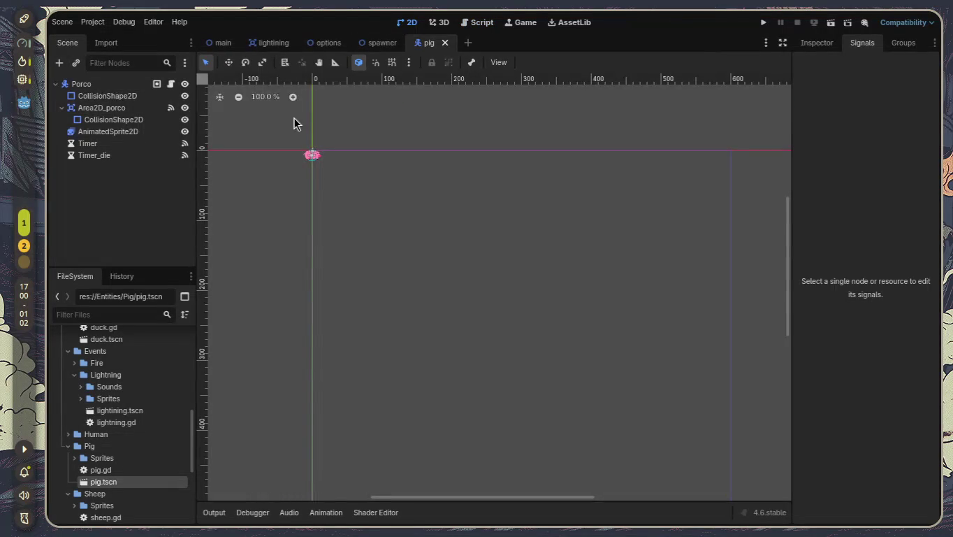
pyautogui.scroll(5, 312, 168)
pyautogui.moveTo(351, 213)
pyautogui.mouseDown()
pyautogui.moveTo(353, 200)
pyautogui.moveTo(478, 344)
pyautogui.mouseUp()
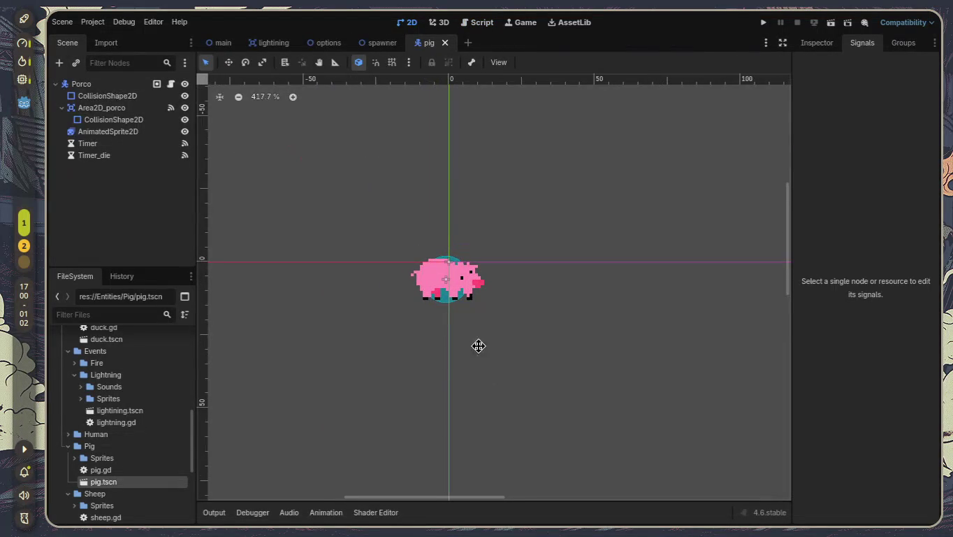
pyautogui.scroll(5, 440, 300)
pyautogui.scroll(-1, 441, 299)
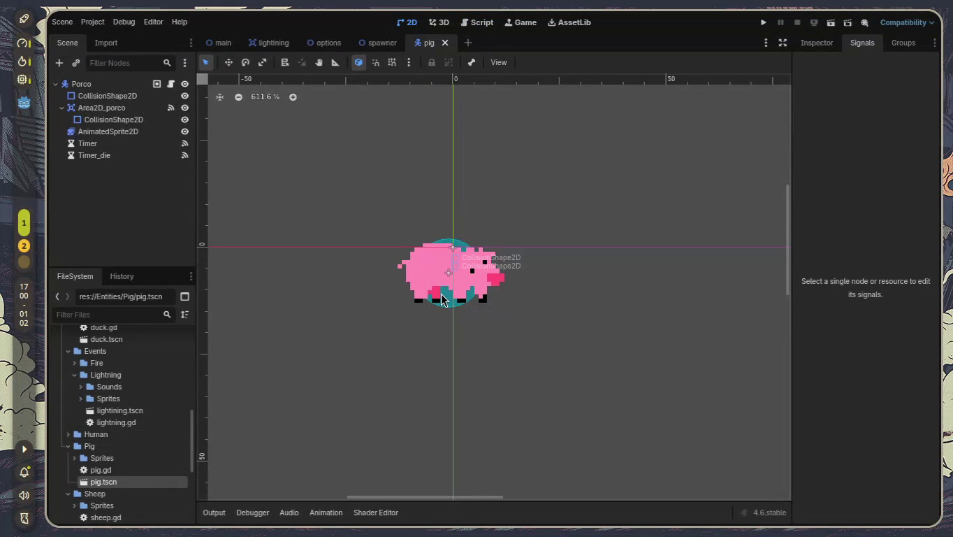
pyautogui.scroll(-9, 441, 299)
pyautogui.scroll(6, 441, 298)
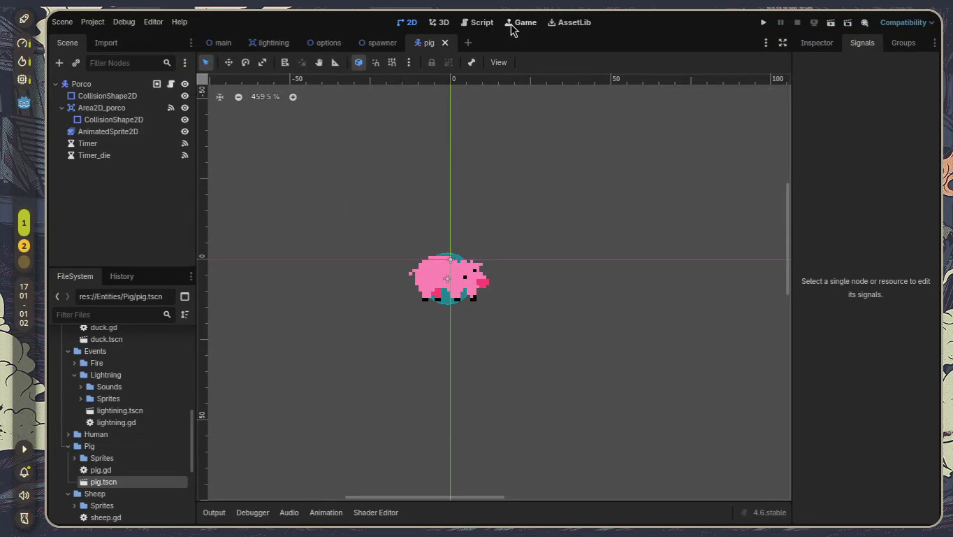
pyautogui.click(481, 22)
# - Add blank lines above _physics_process and declare func _ready() -> void there
pyautogui.scroll(-1, 515, 182)
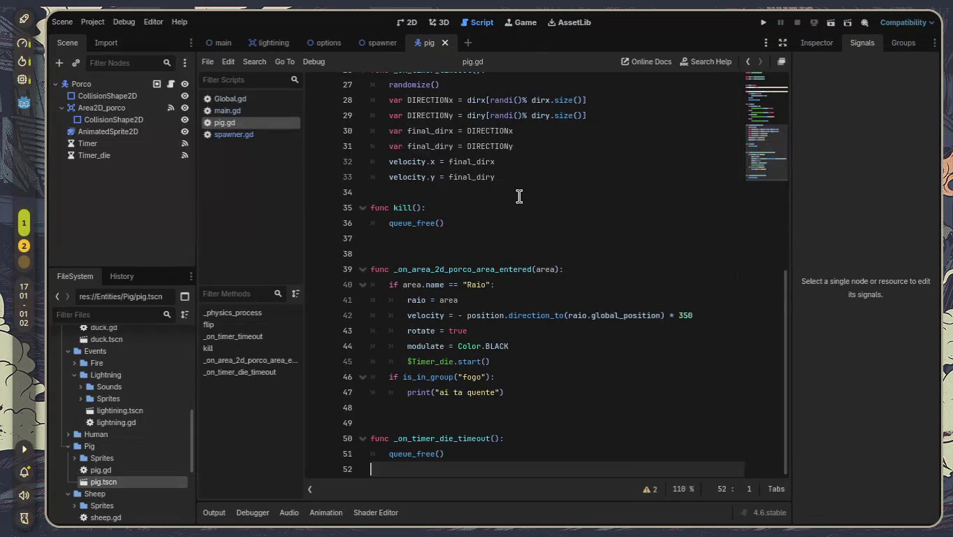
pyautogui.scroll(6, 551, 250)
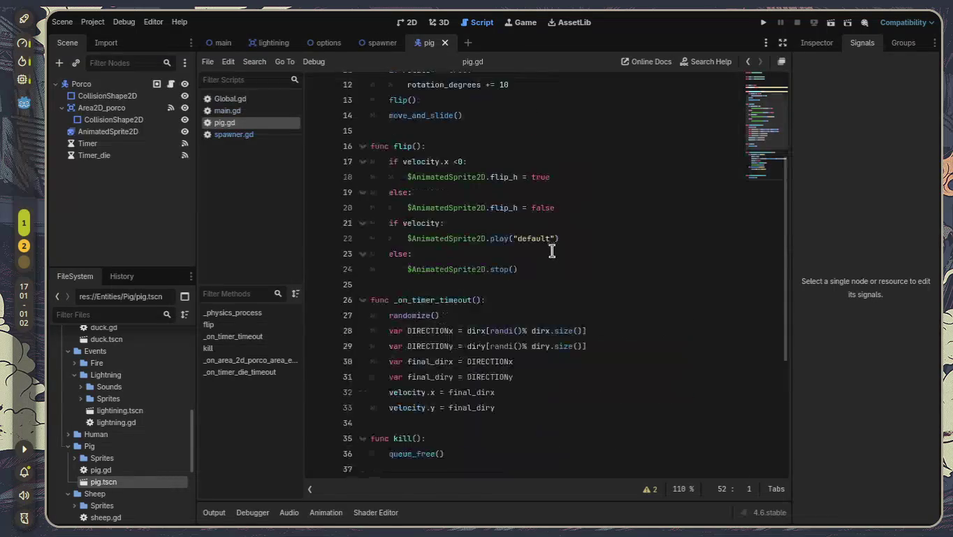
pyautogui.scroll(3, 552, 252)
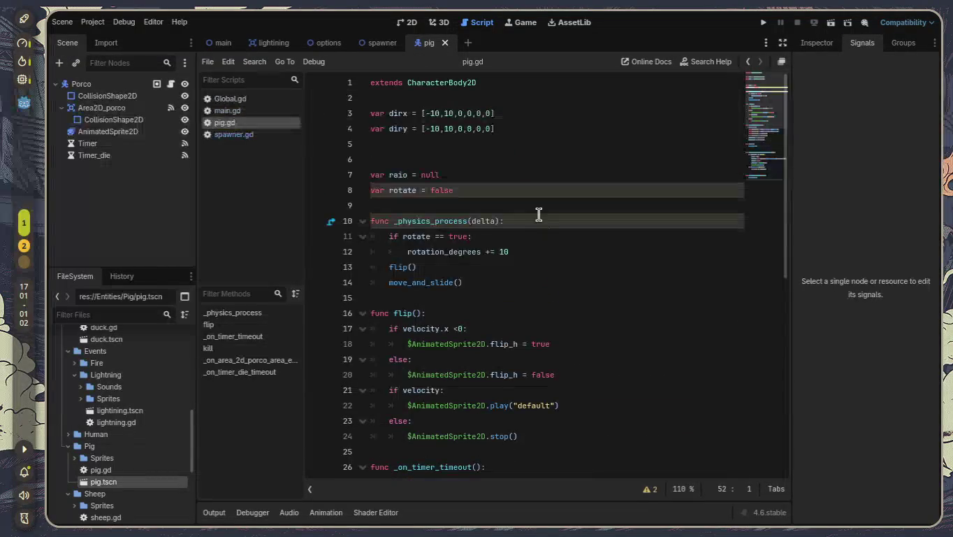
pyautogui.click(532, 214)
pyautogui.click(532, 201)
pyautogui.press('Return')
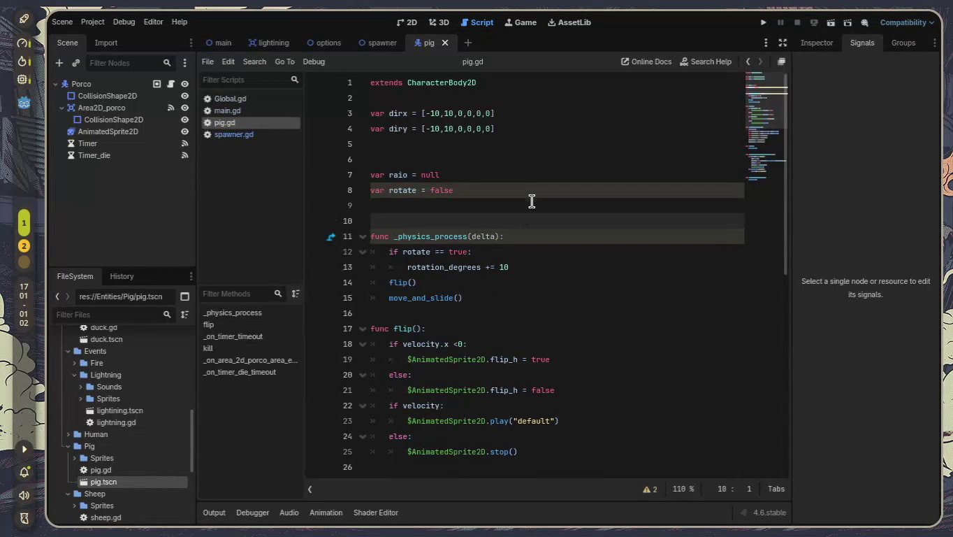
pyautogui.press('Return')
pyautogui.press('Up')
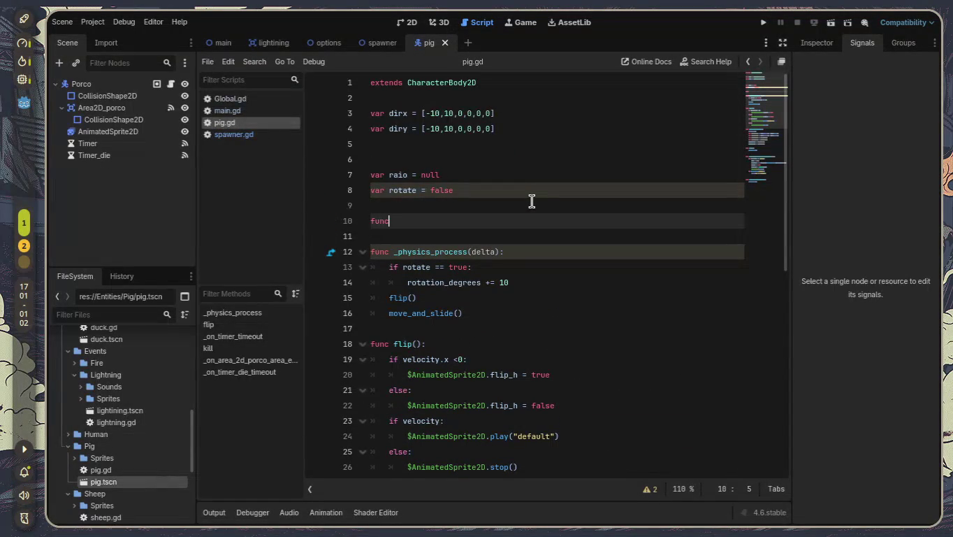
pyautogui.write('rea]')
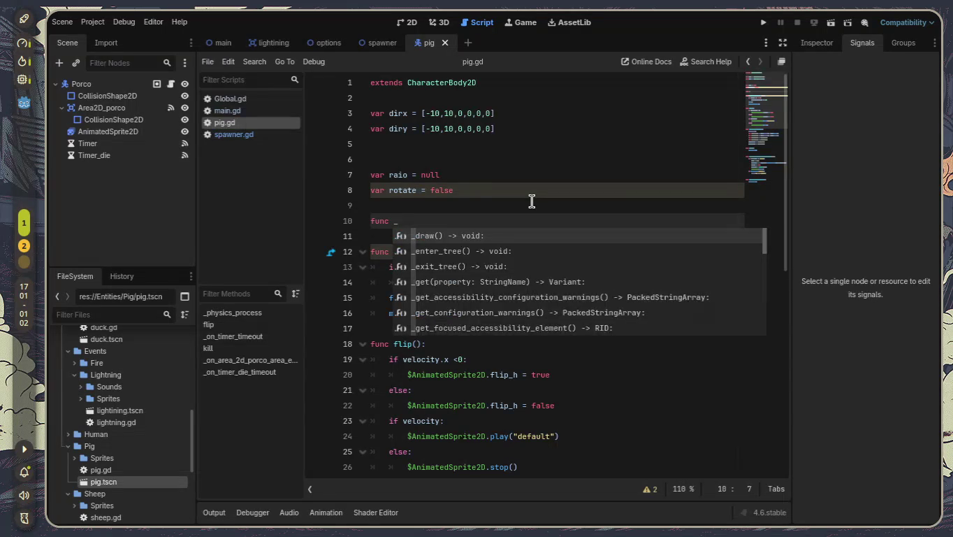
pyautogui.press('Return')
pyautogui.press('BackSpace')
pyautogui.press('BackSpace')
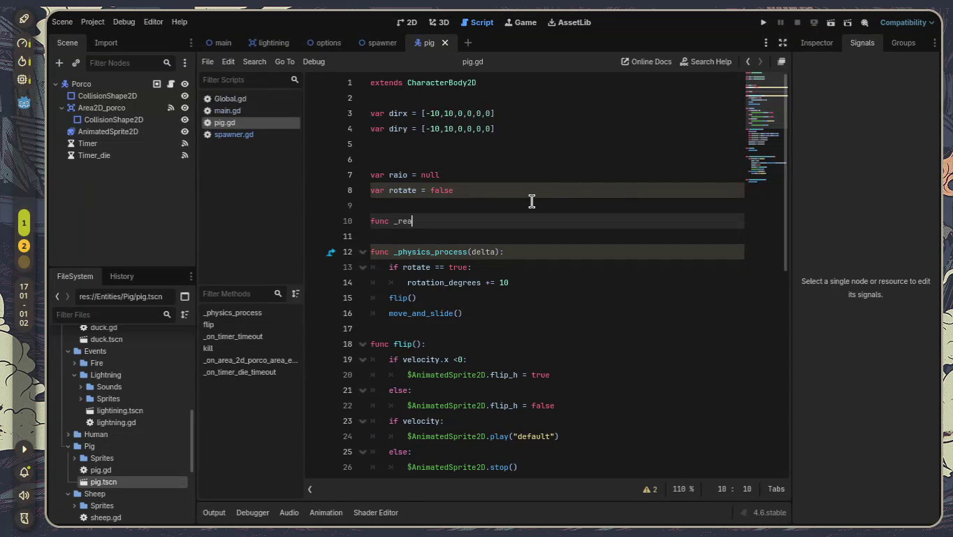
pyautogui.press('Return')
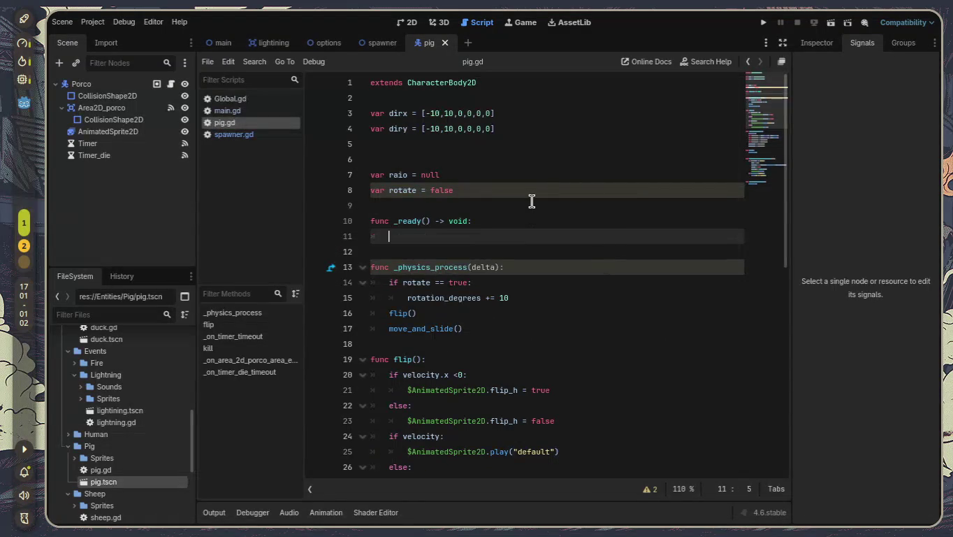
pyautogui.write('co')
# - Inside _ready, write Global.kill_all.connect(kill) using autocomplete suggestions
pyautogui.press('BackSpace')
pyautogui.press('BackSpace')
pyautogui.write('Global.')
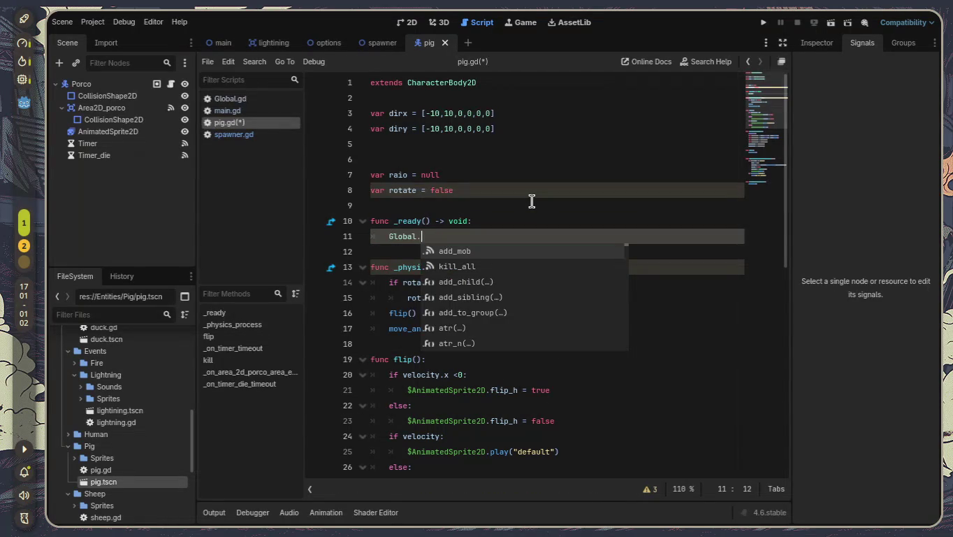
pyautogui.press('Down')
pyautogui.press('Return')
pyautogui.write('.con')
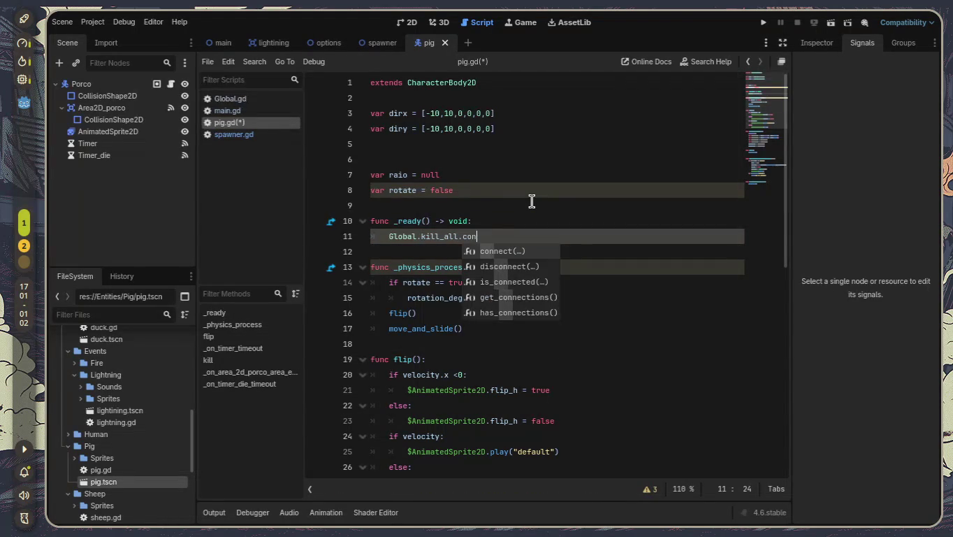
pyautogui.press('Return')
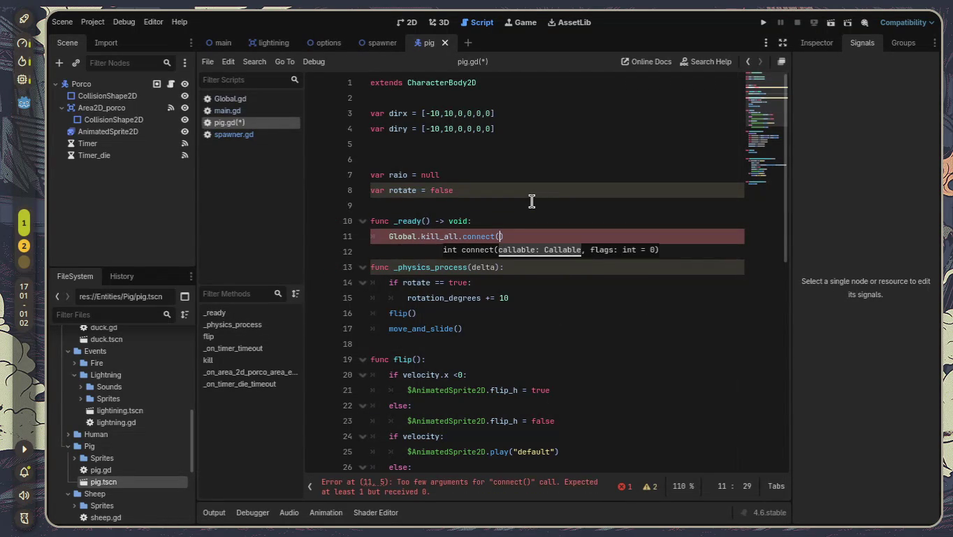
pyautogui.write('i')
pyautogui.press('Return')
pyautogui.scroll(-5, 531, 202)
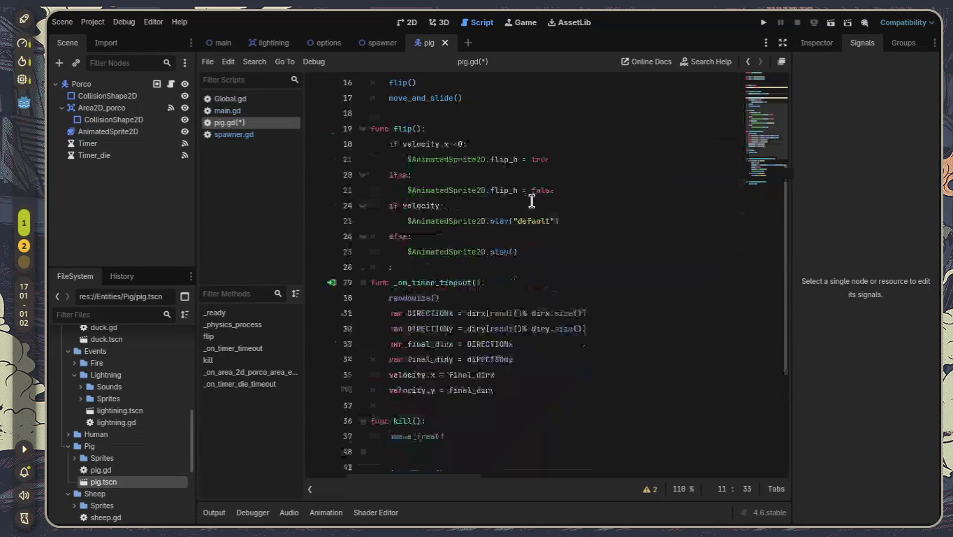
# - In spawner.gd, delete the Global.kill_all.connect(_kill) line and restore the closing parenthesis
pyautogui.click(228, 134)
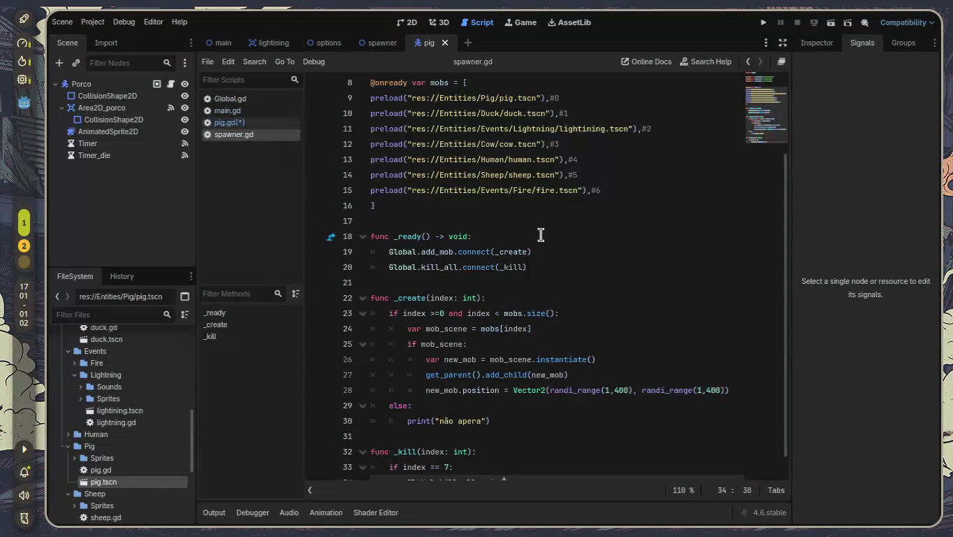
pyautogui.scroll(-1, 539, 234)
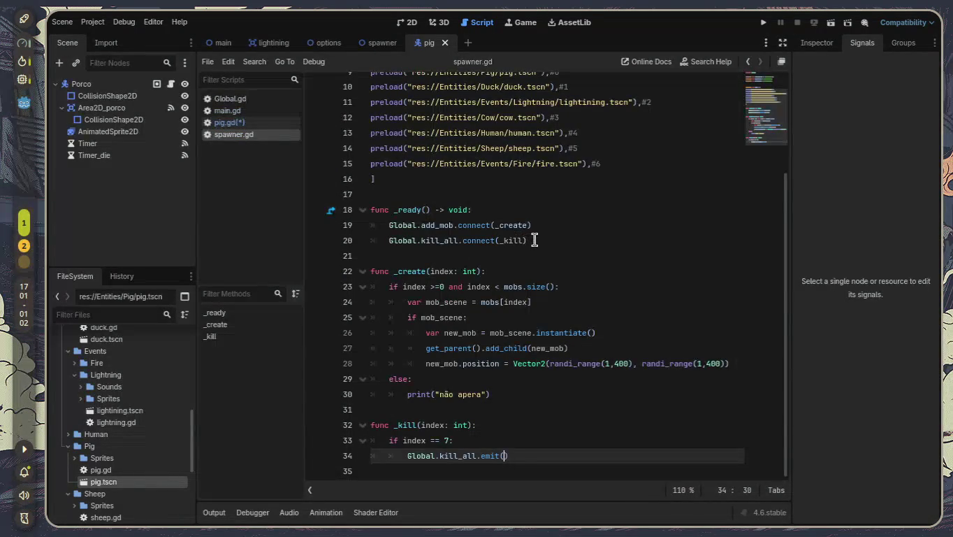
pyautogui.moveTo(529, 241); pyautogui.dragTo(373, 242)
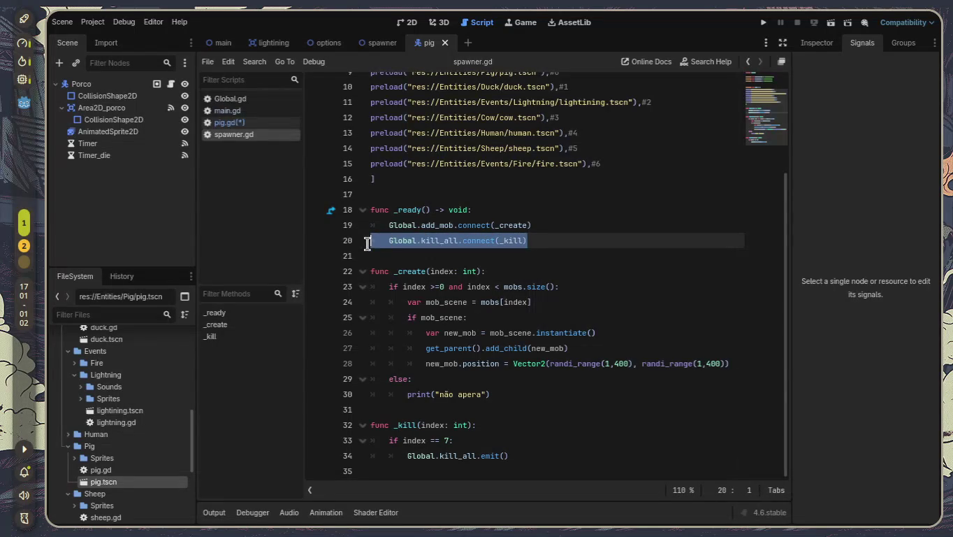
pyautogui.press('BackSpace')
pyautogui.press('BackSpace')
pyautogui.press('BackSpace')
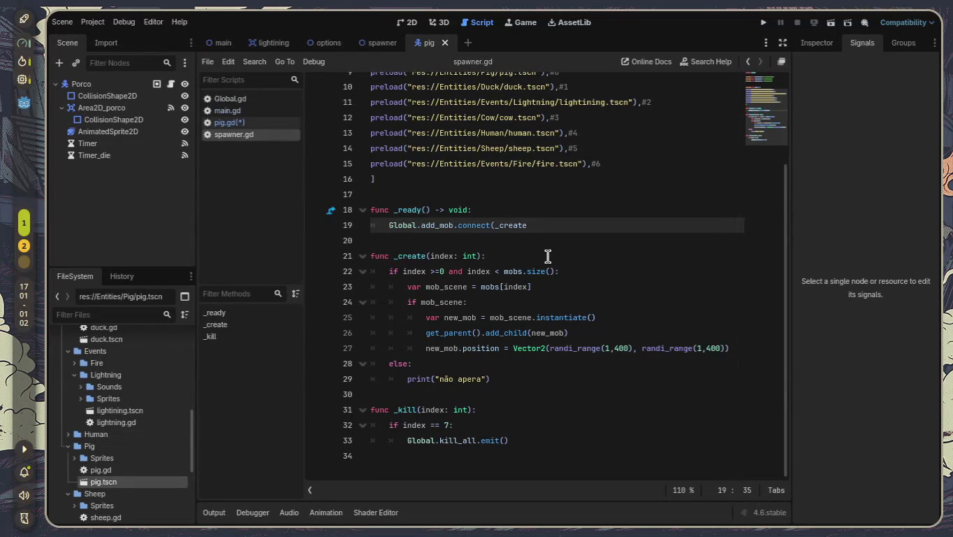
pyautogui.scroll(1, 549, 256)
pyautogui.write(')')
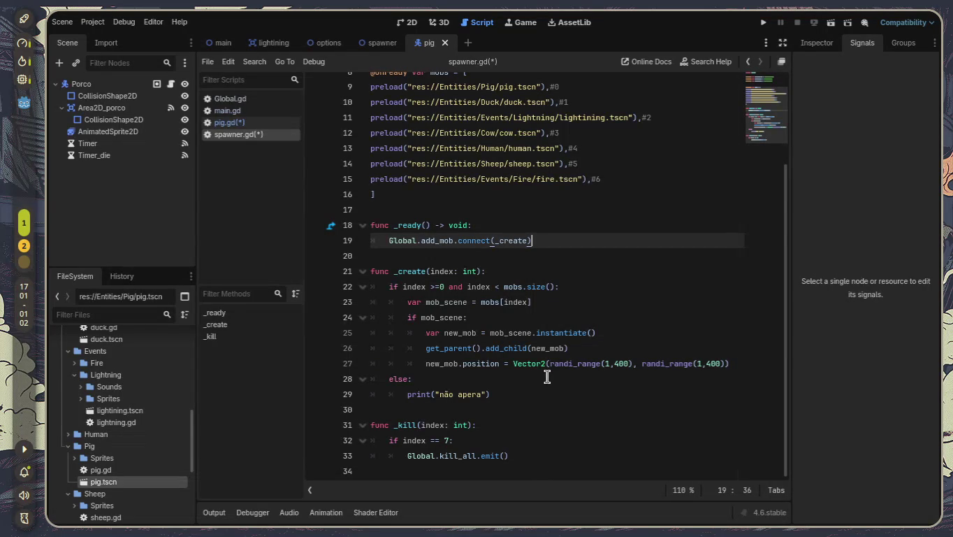
# - Delete the 'func _kill(index: int):' header so the index 7 check sits in _create, and run the game
pyautogui.moveTo(492, 425); pyautogui.dragTo(270, 425)
pyautogui.press('BackSpace')
pyautogui.press('BackSpace')
pyautogui.press('BackSpace')
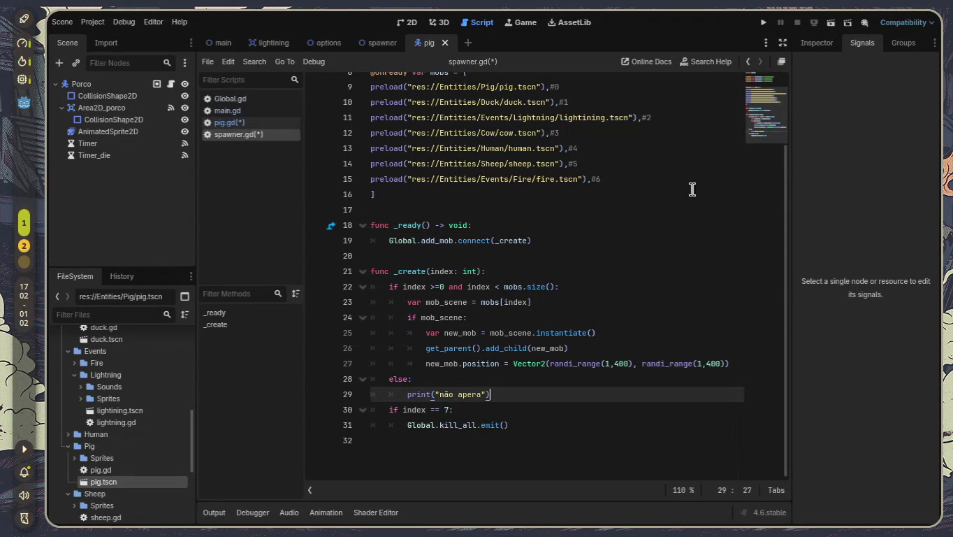
pyautogui.click(767, 22)
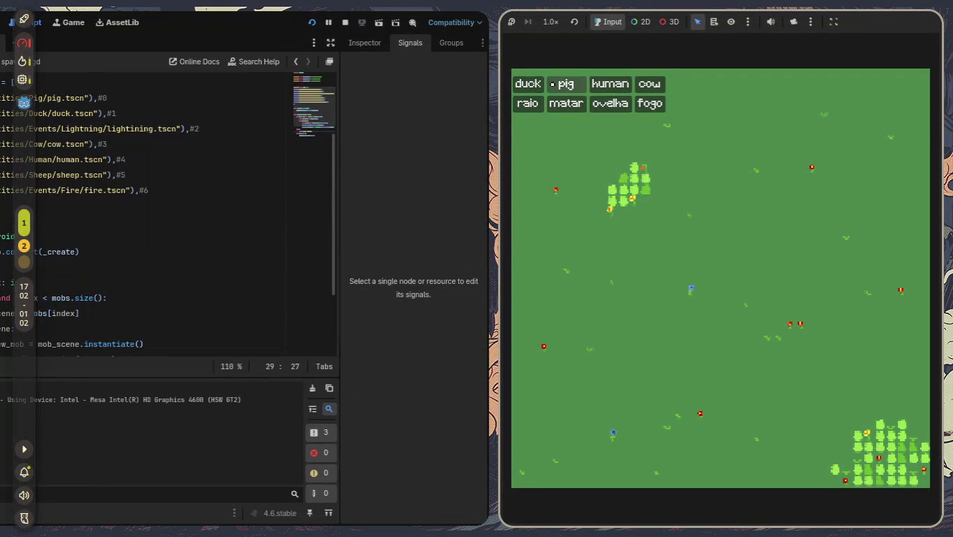
# - Spawn a pig, human, cow, sheep and duck, and trigger fire and lightning in the game
pyautogui.click(555, 84)
pyautogui.click(618, 87)
pyautogui.click(649, 85)
pyautogui.click(652, 105)
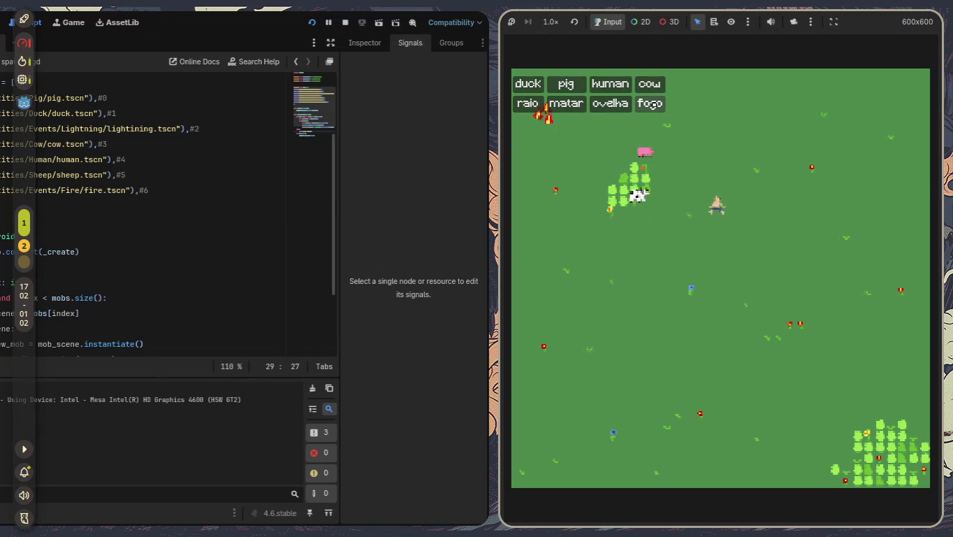
pyautogui.click(624, 106)
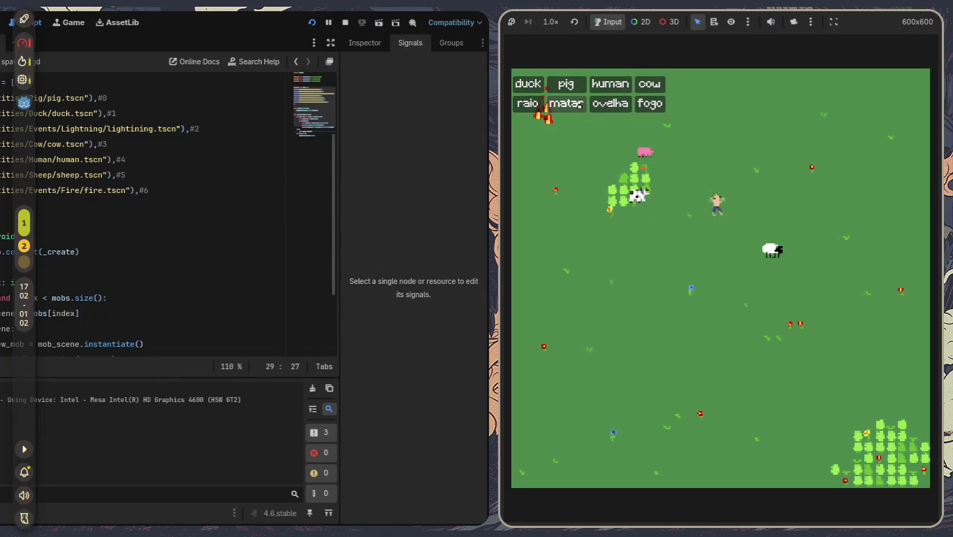
pyautogui.click(528, 84)
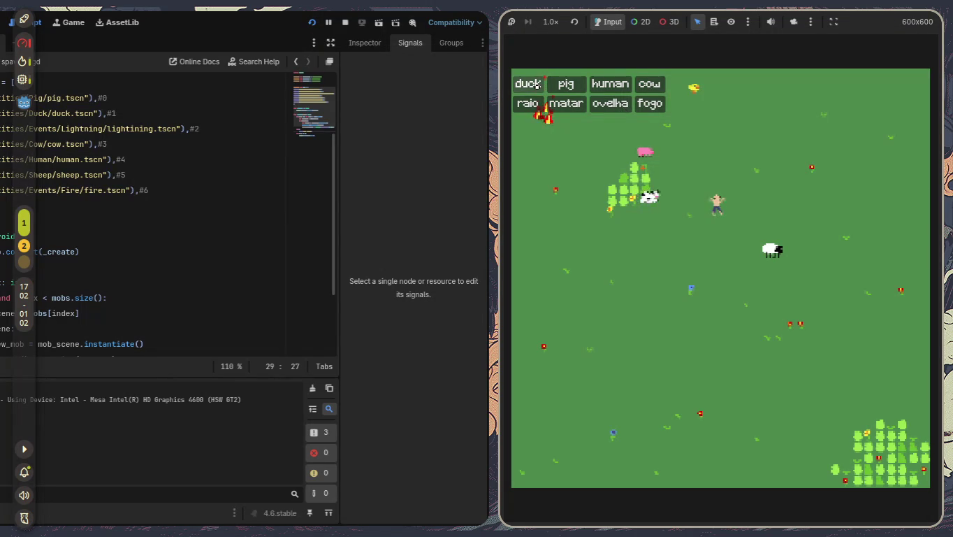
pyautogui.click(521, 106)
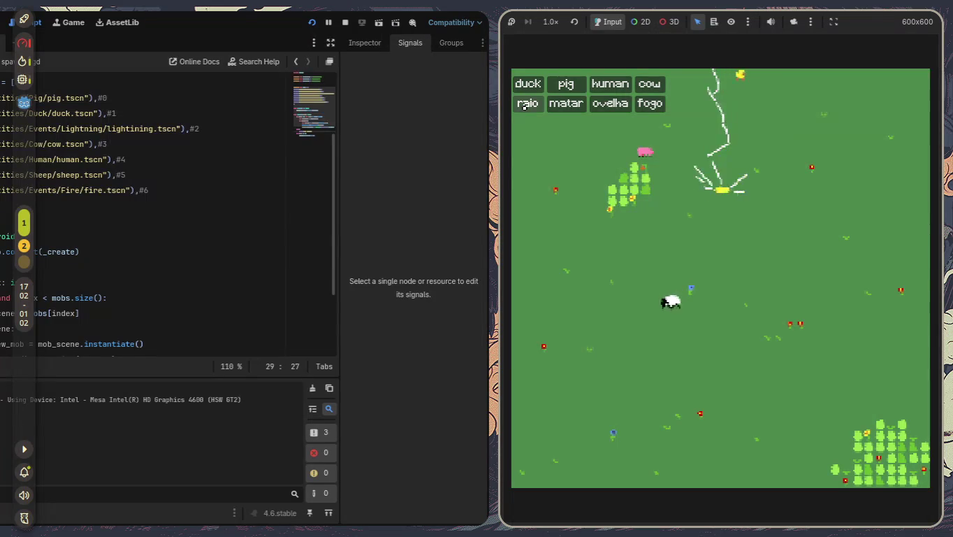
# - Press matar four times to try kill-all, then stop the game
pyautogui.click(567, 102)
pyautogui.click(567, 102)
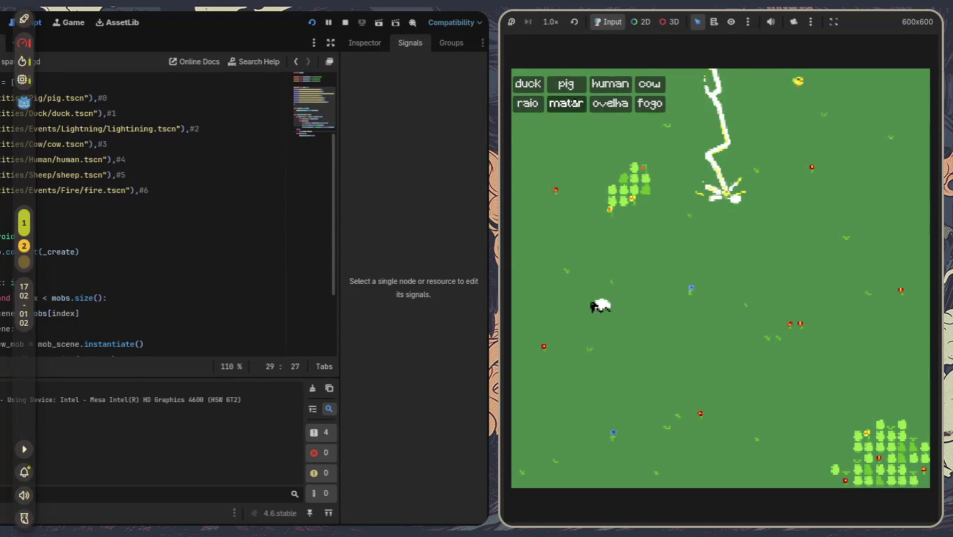
pyautogui.click(567, 102)
pyautogui.click(566, 102)
pyautogui.press('F8')
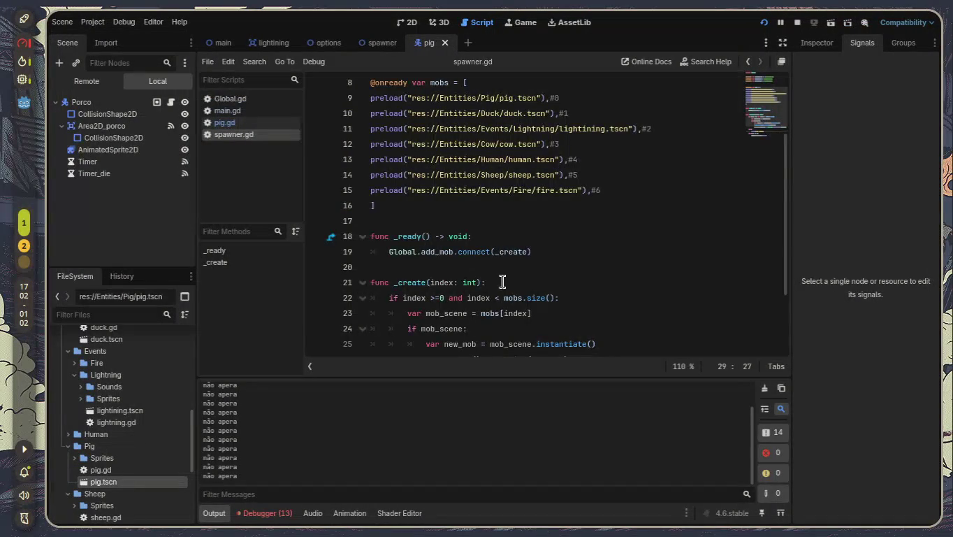
# - Make the kill-all emit on line 31 pass 0,1,2,3,4,5,6, save, and restart the game
pyautogui.scroll(-2, 503, 280)
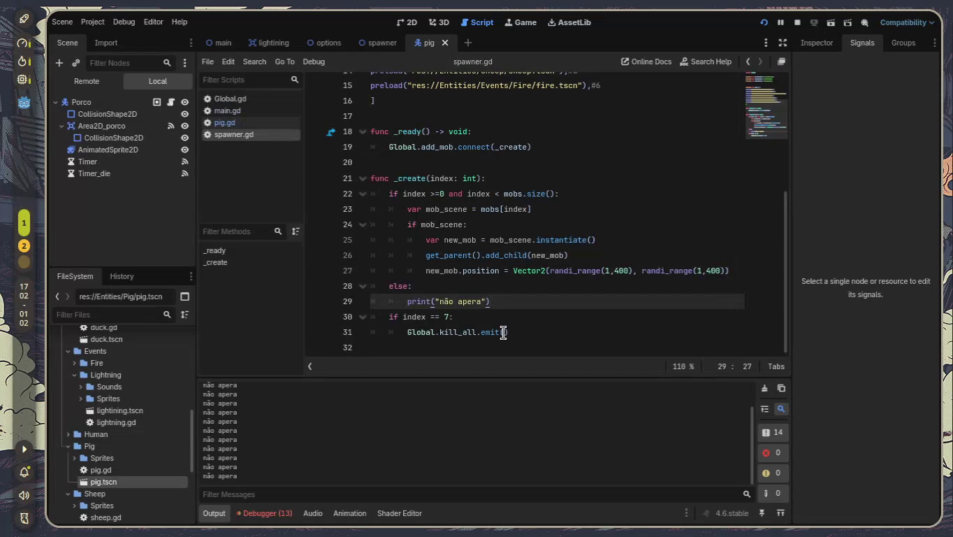
pyautogui.click(504, 334)
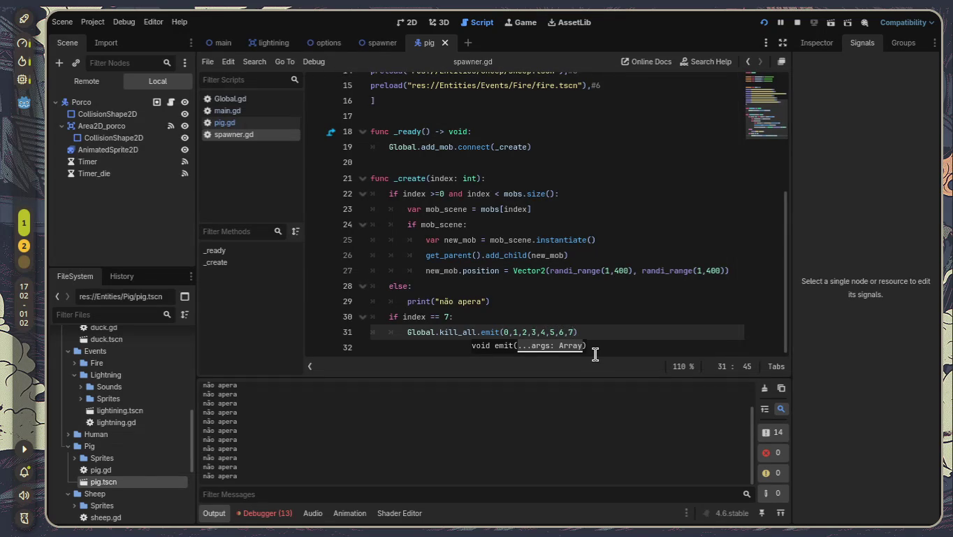
pyautogui.write(')')
pyautogui.hotkey('ctrl', 's')
pyautogui.click(758, 26)
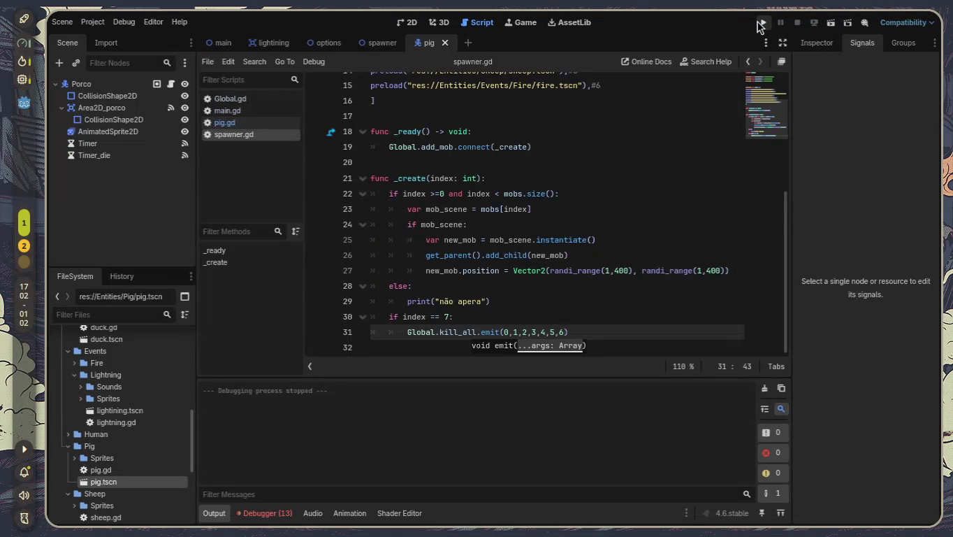
pyautogui.click(761, 24)
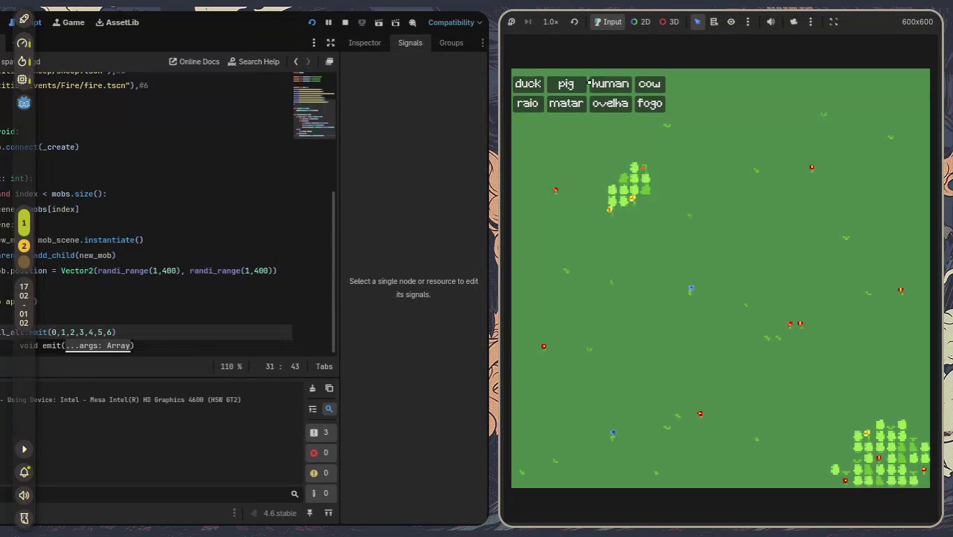
# - Spawn a duck, pig, human, cow and sheep in the game
pyautogui.click(529, 85)
pyautogui.click(565, 84)
pyautogui.click(610, 85)
pyautogui.click(649, 84)
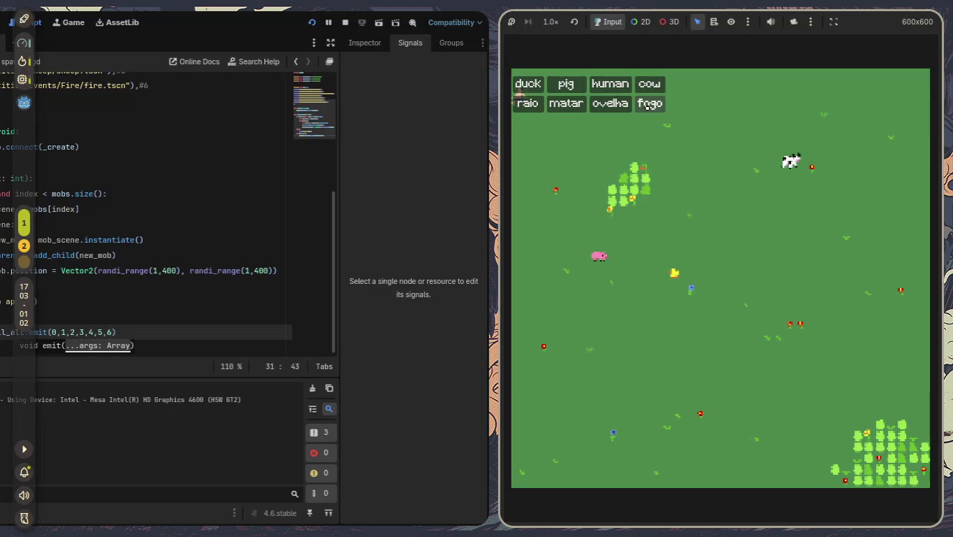
pyautogui.click(604, 104)
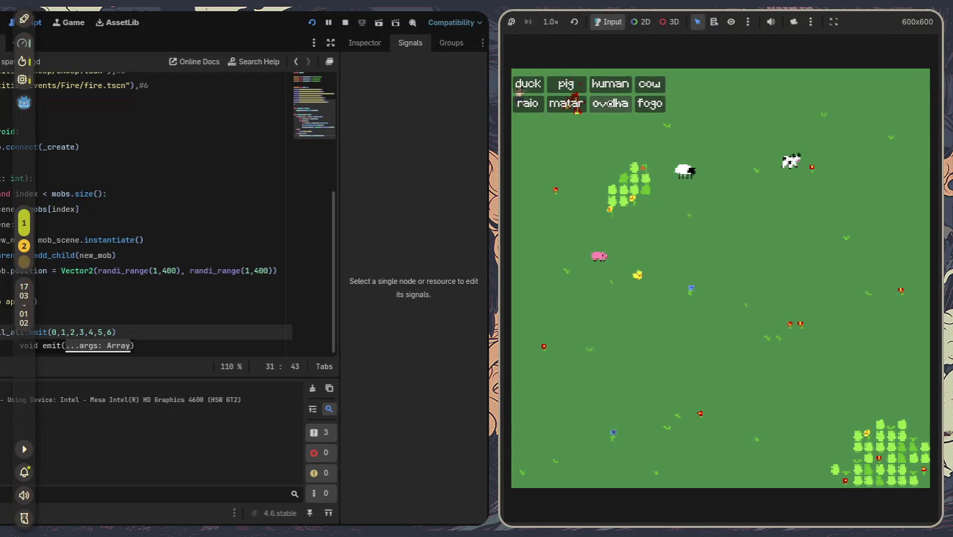
# - Try matar four times, stop the game, and select the else branch printing 'não apera'
pyautogui.click(561, 103)
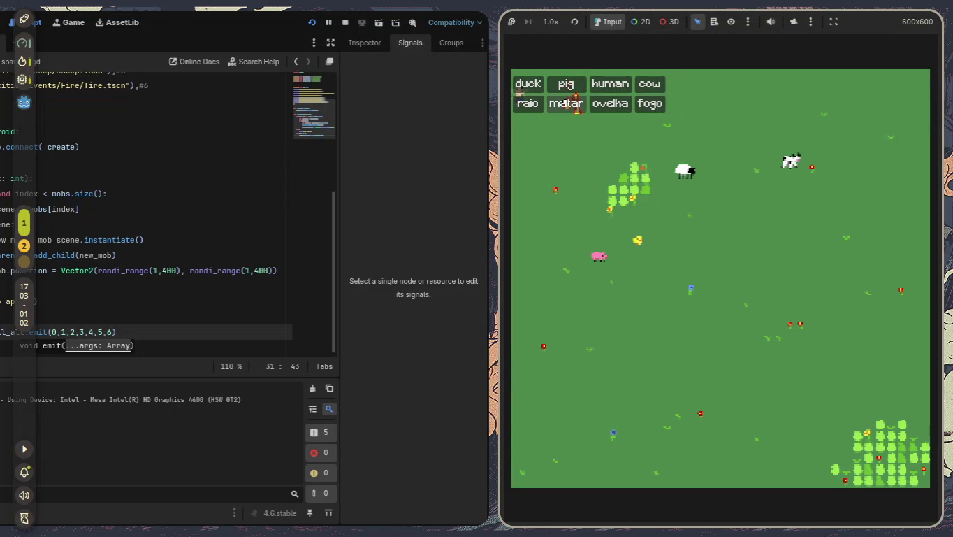
pyautogui.click(574, 102)
pyautogui.click(573, 102)
pyautogui.click(572, 104)
pyautogui.press('F8')
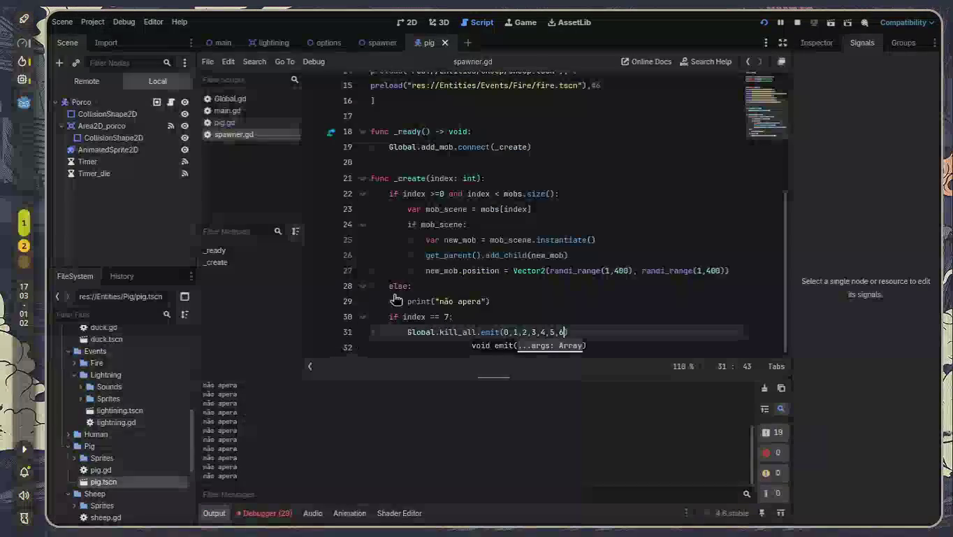
pyautogui.moveTo(500, 301); pyautogui.dragTo(354, 289)
# - Delete the else branch from _create, test the raio lightning strikes, then stop the game
pyautogui.press('BackSpace')
pyautogui.press('BackSpace')
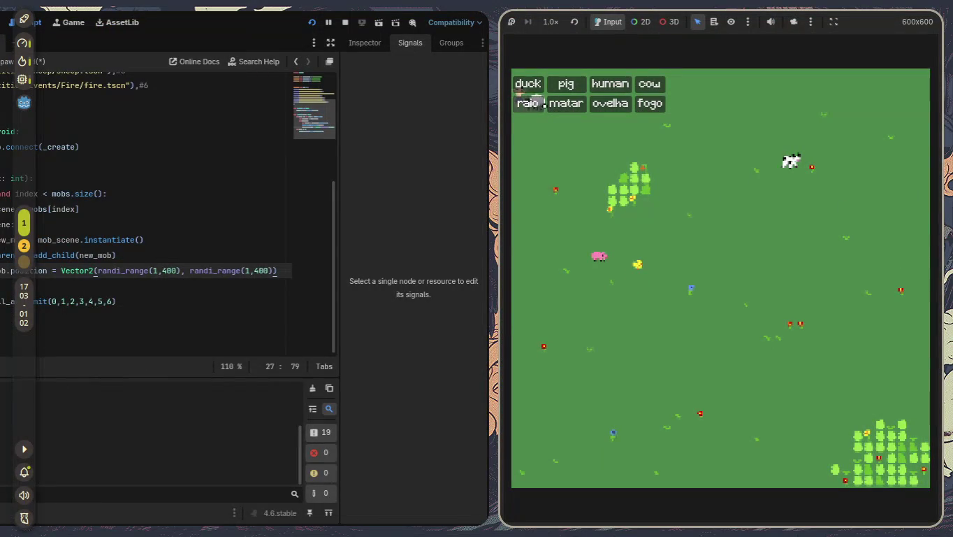
pyautogui.click(532, 103)
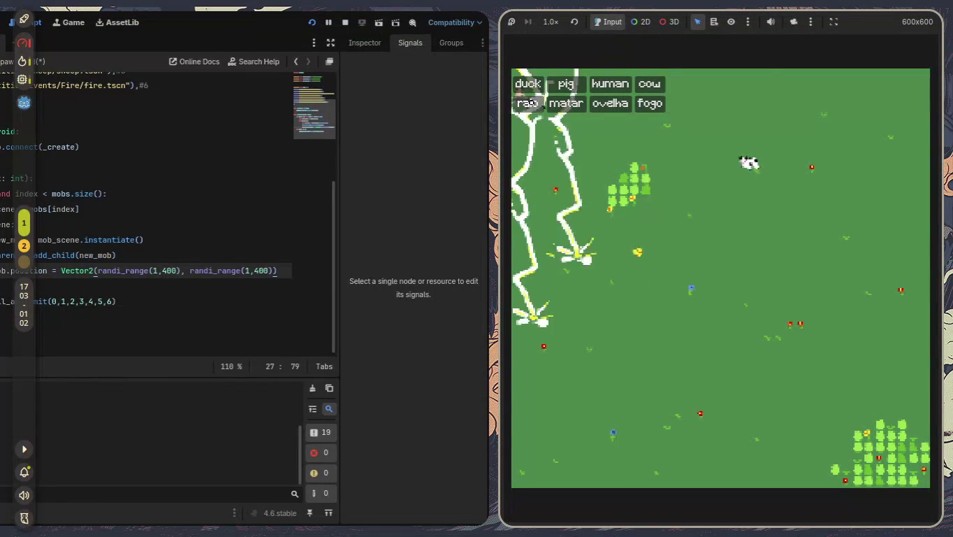
pyautogui.click(532, 102)
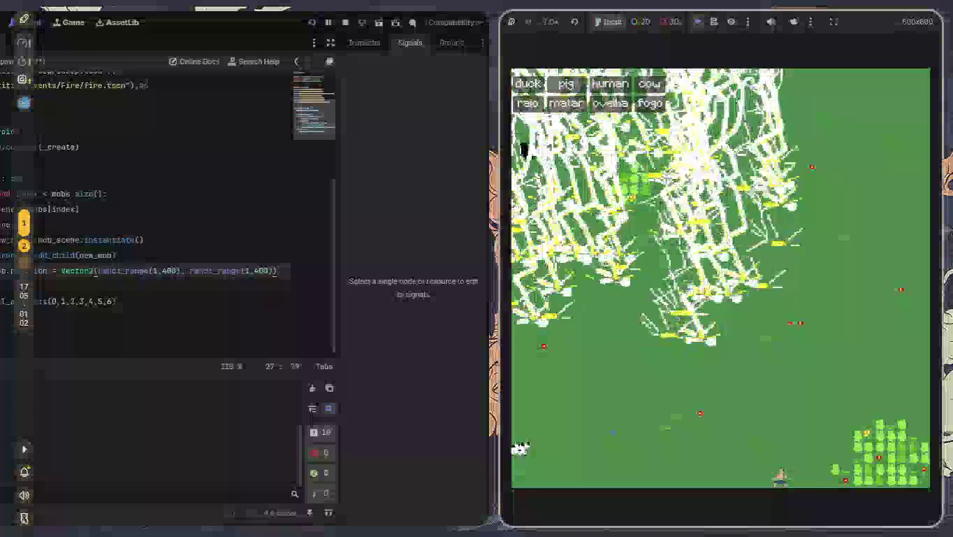
pyautogui.press('F8')
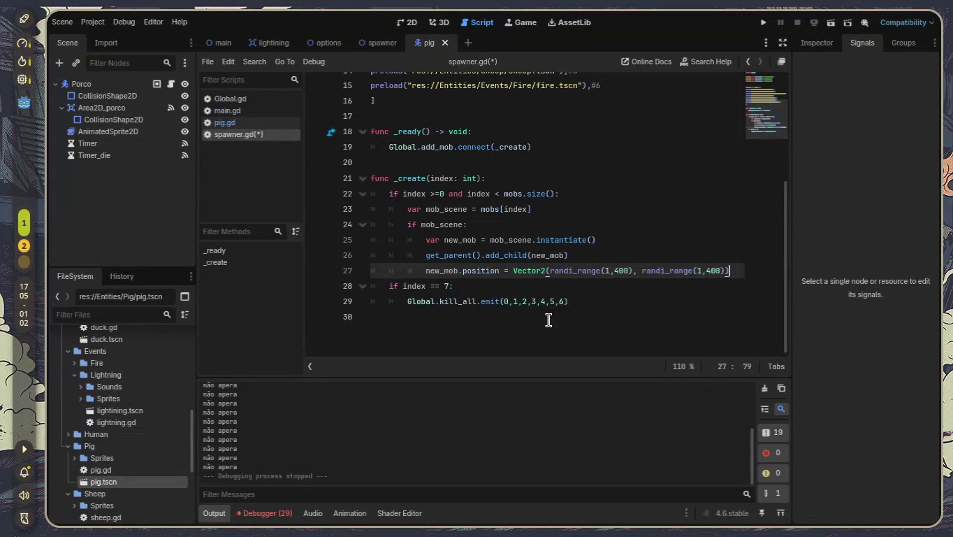
# - Drop index 2 from the kill-all emit so it passes 0,1,3,4,5,6, and start extending the index 7 check
pyautogui.scroll(4, 549, 320)
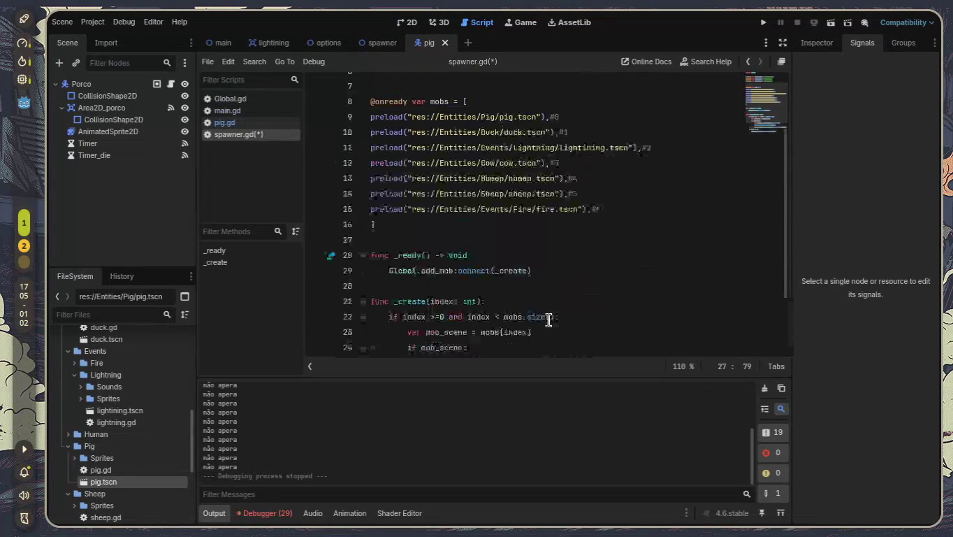
pyautogui.scroll(-3, 549, 320)
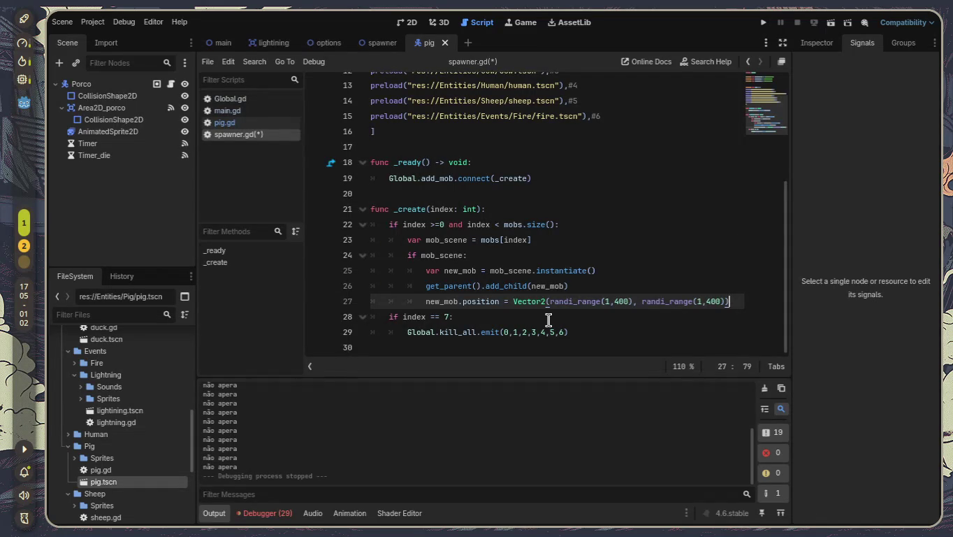
pyautogui.scroll(2, 549, 321)
pyautogui.scroll(2, 592, 225)
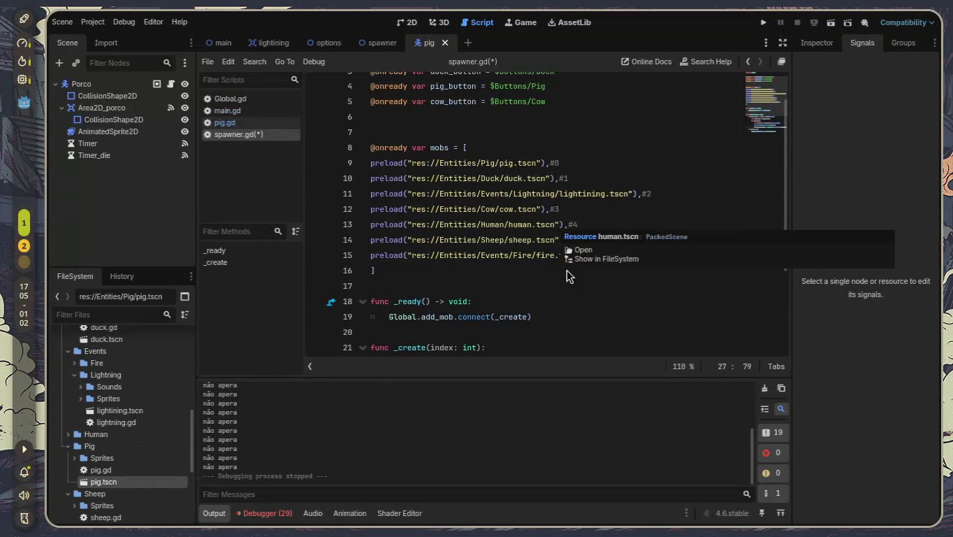
pyautogui.scroll(-3, 598, 242)
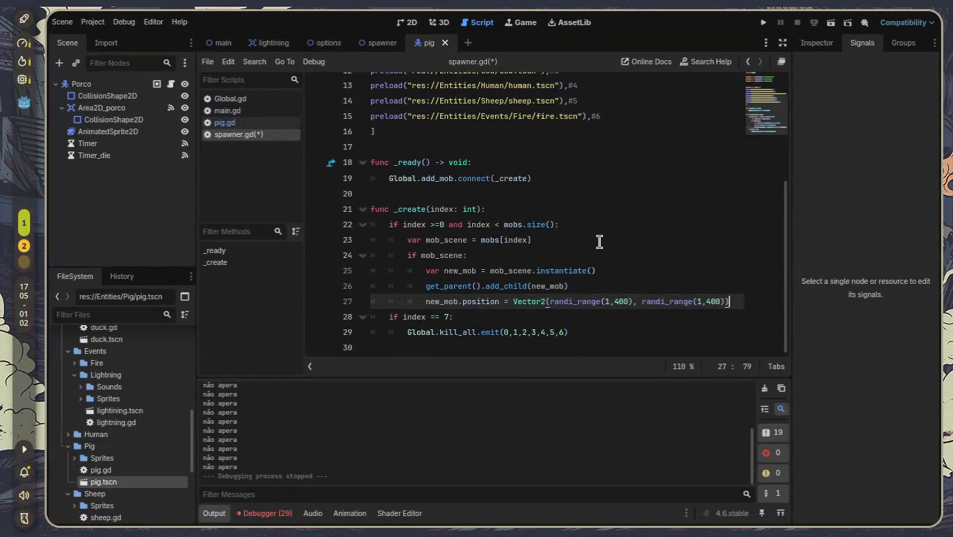
pyautogui.scroll(3, 599, 241)
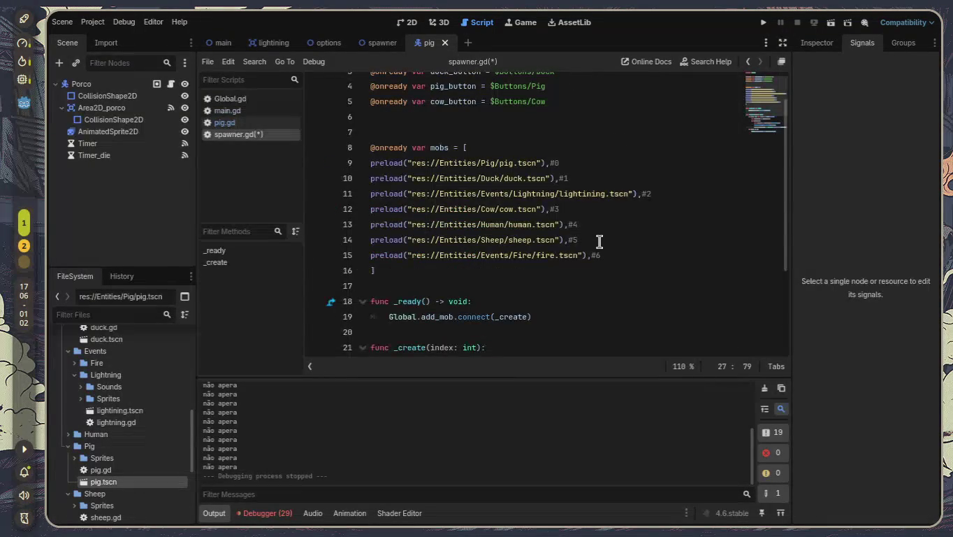
pyautogui.scroll(-3, 599, 242)
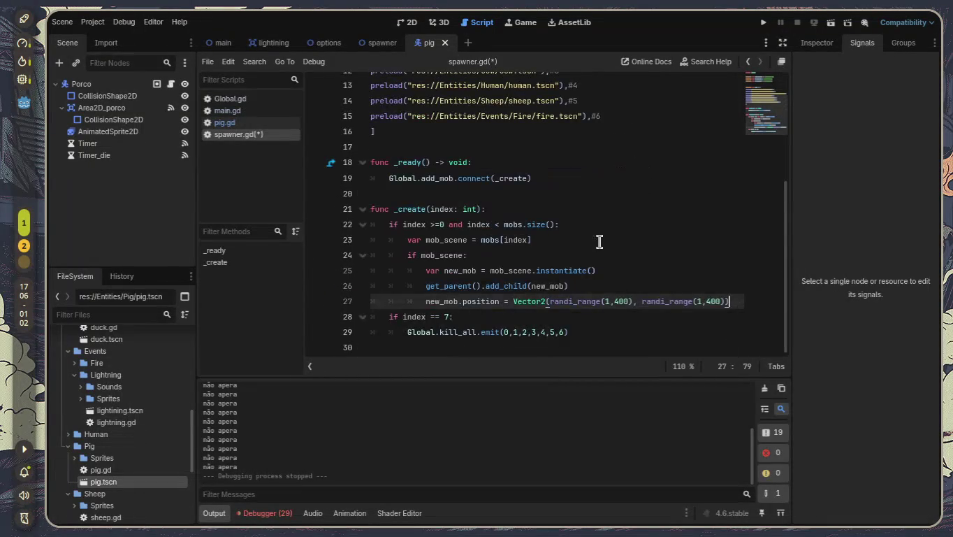
pyautogui.click(525, 332)
pyautogui.press('BackSpace')
pyautogui.press('BackSpace')
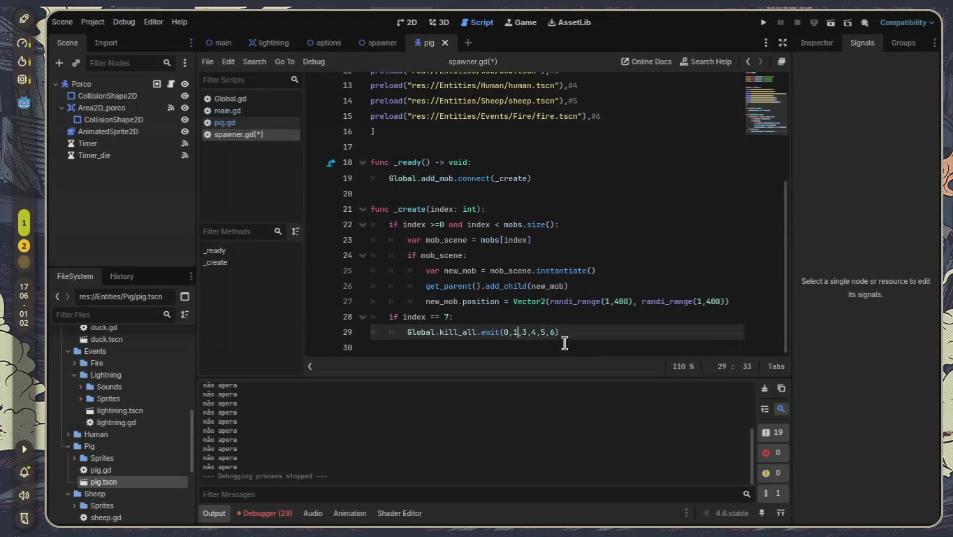
pyautogui.click(451, 317)
pyautogui.write(':')
pyautogui.write('a')
pyautogui.write('and ')
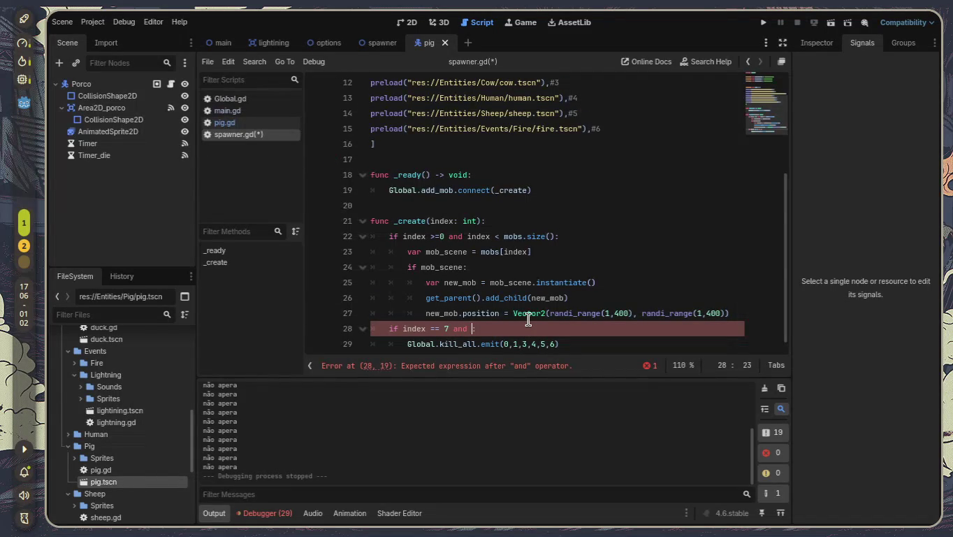
pyautogui.write('inde')
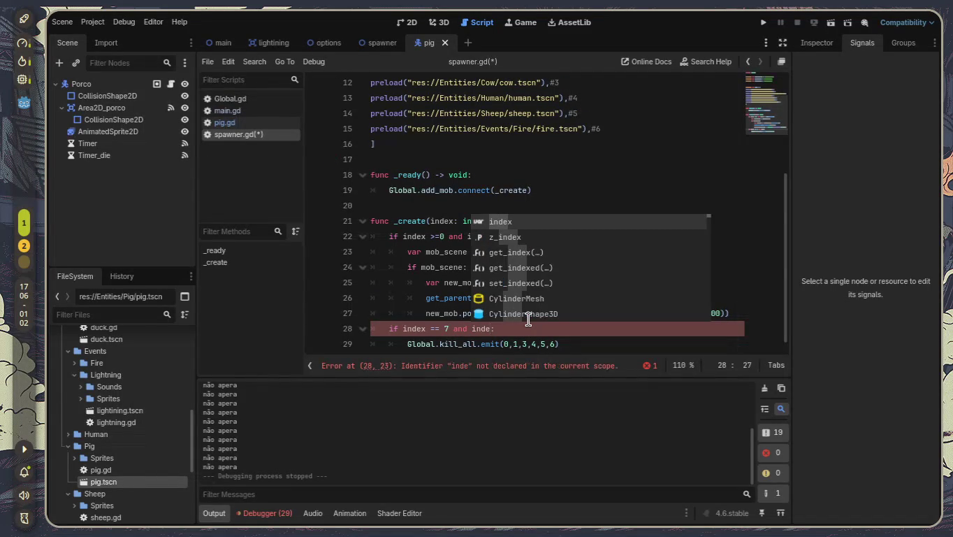
pyautogui.write('x')
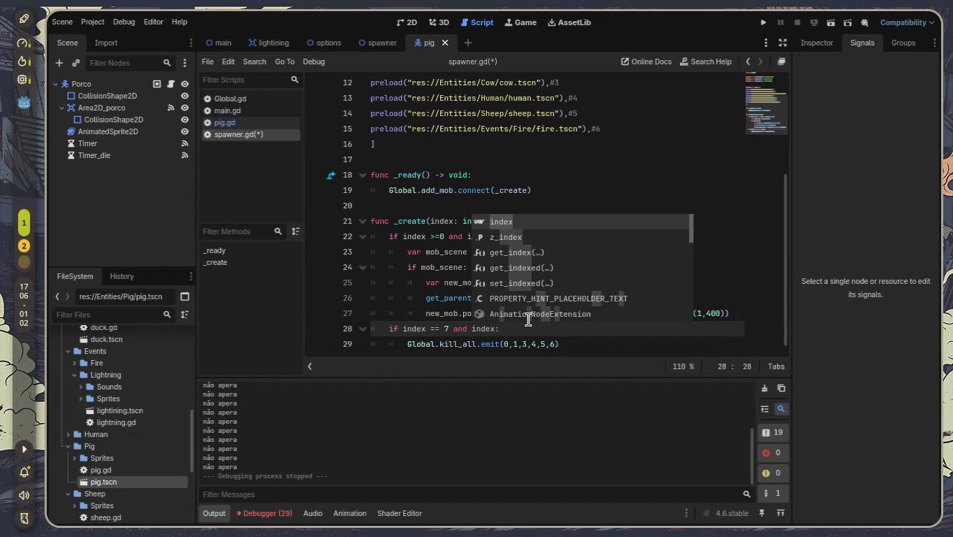
# - Rewrite line 28's condition as 'if index >= 7:', discarding the extra comparison
pyautogui.press('Left')
pyautogui.press('Left')
pyautogui.press('Left')
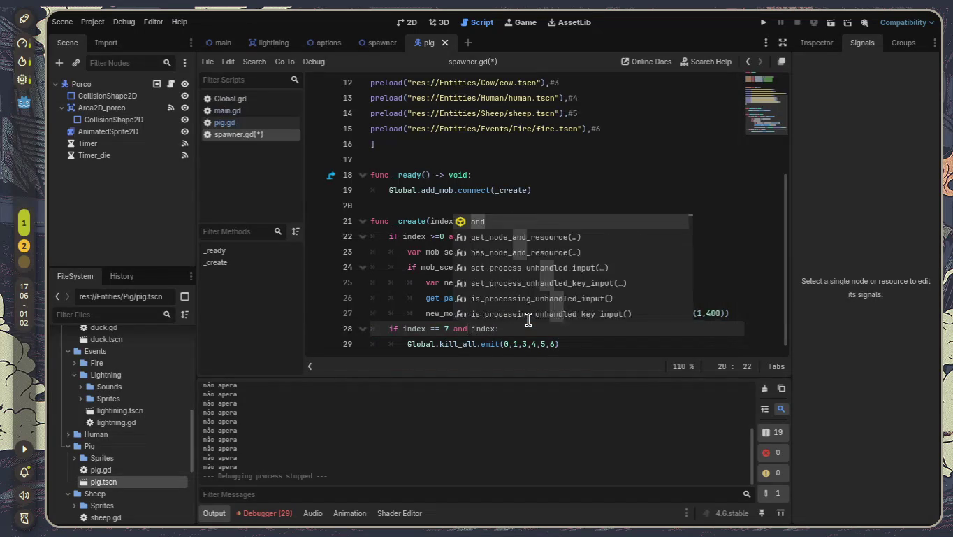
pyautogui.press('BackSpace')
pyautogui.press('BackSpace')
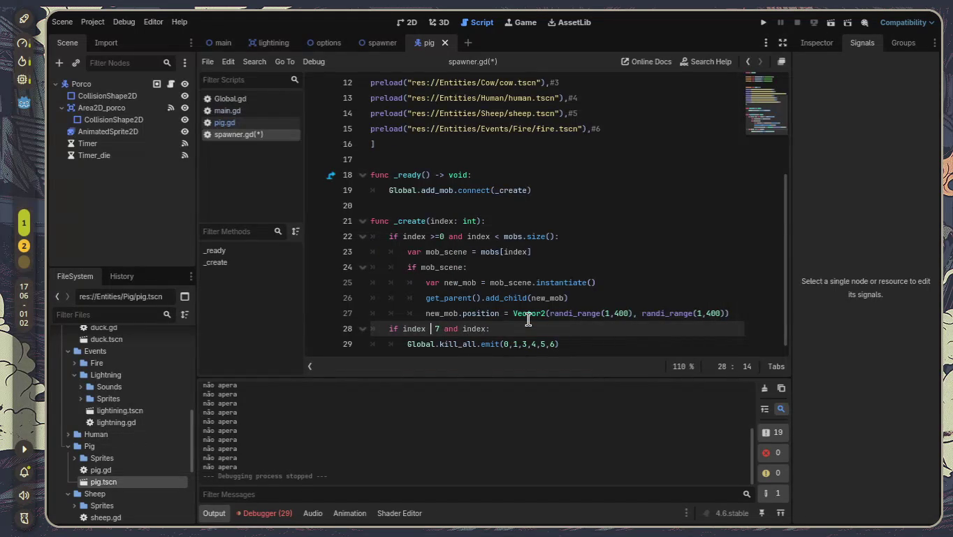
pyautogui.write('>=')
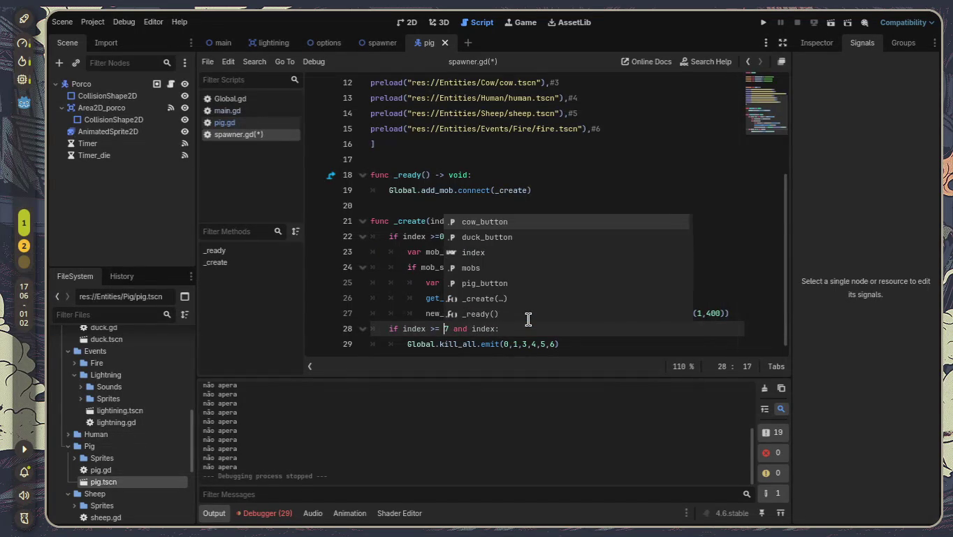
pyautogui.press('Right')
pyautogui.press('Right')
pyautogui.press('Right')
pyautogui.press('Right')
pyautogui.press('Right')
pyautogui.press('Right')
pyautogui.write('<')
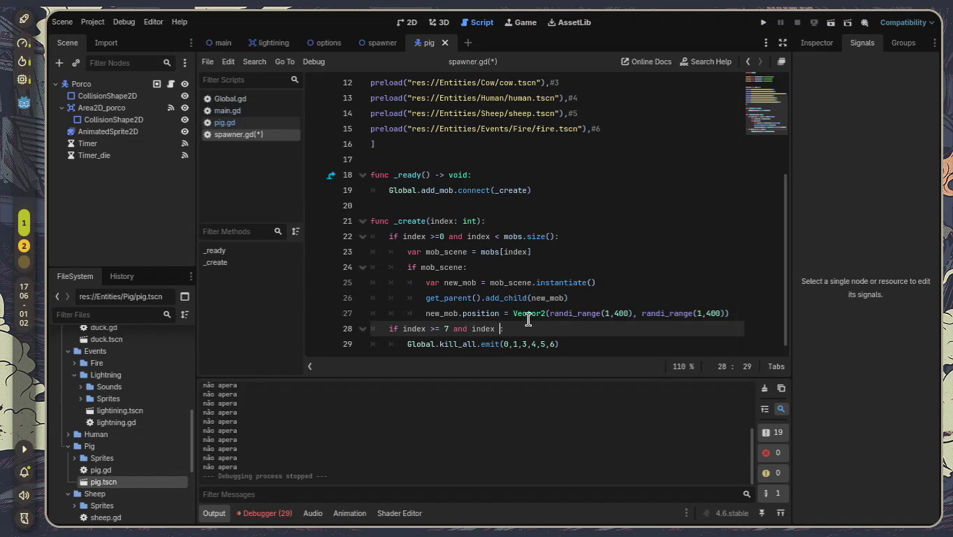
pyautogui.write(' mob')
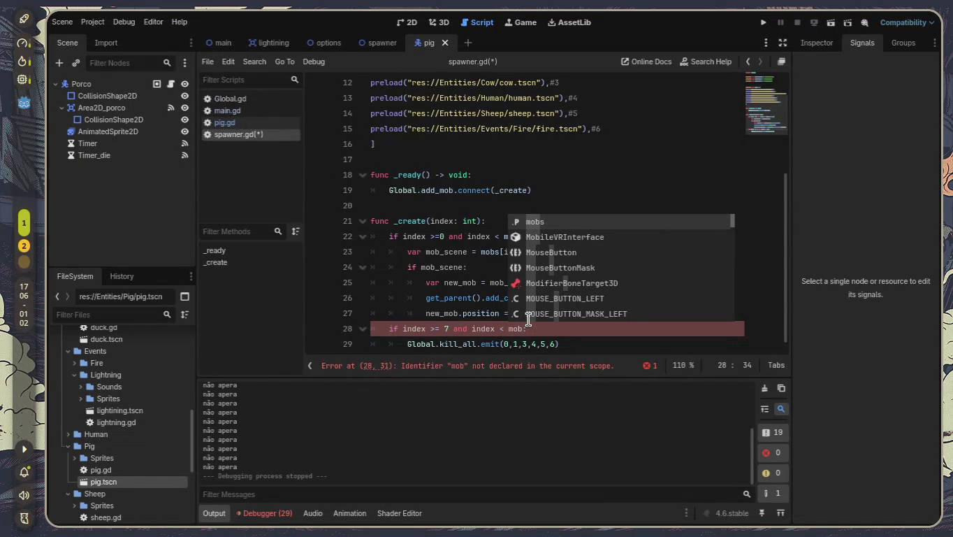
pyautogui.press('BackSpace')
pyautogui.press('BackSpace')
pyautogui.press('BackSpace')
pyautogui.press('BackSpace')
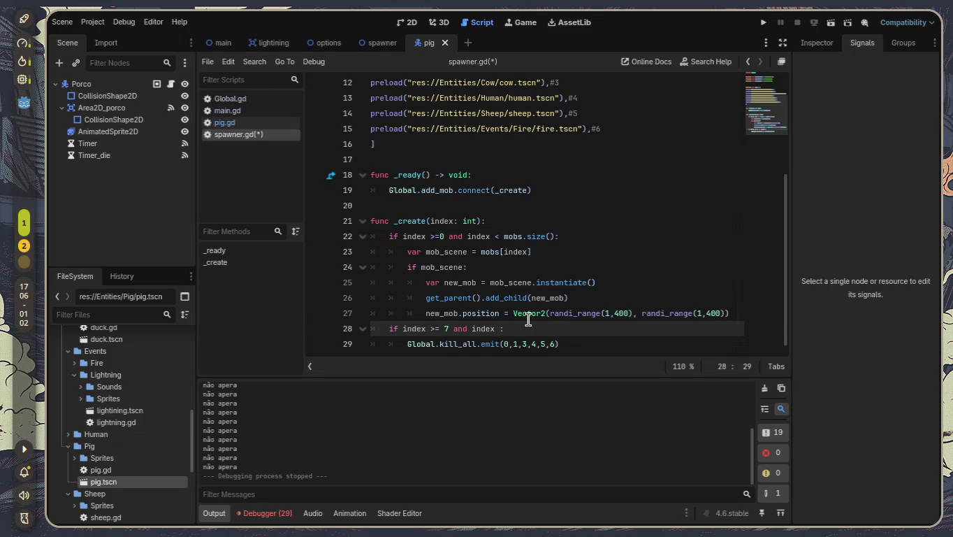
pyautogui.write('<')
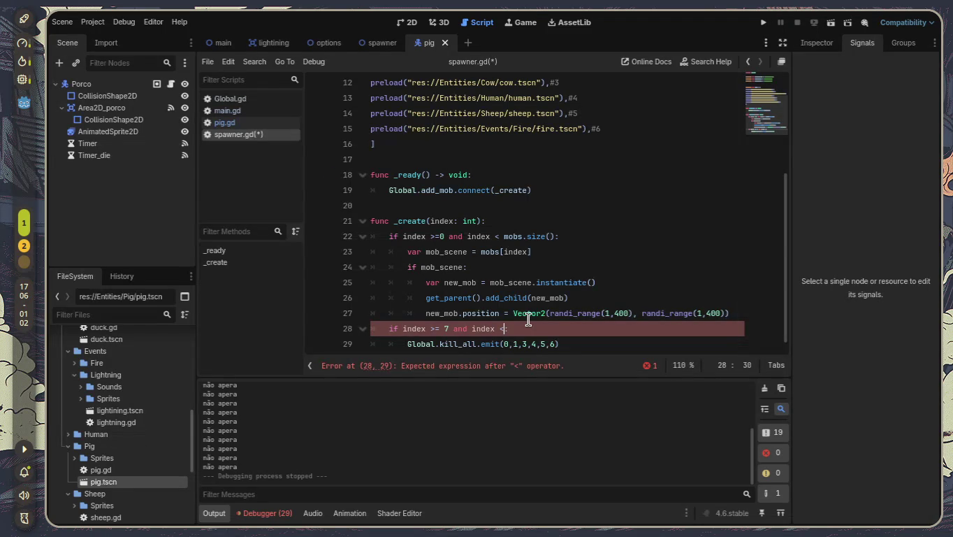
pyautogui.press('BackSpace')
pyautogui.press('BackSpace')
pyautogui.press('BackSpace')
pyautogui.press('BackSpace')
pyautogui.press('BackSpace')
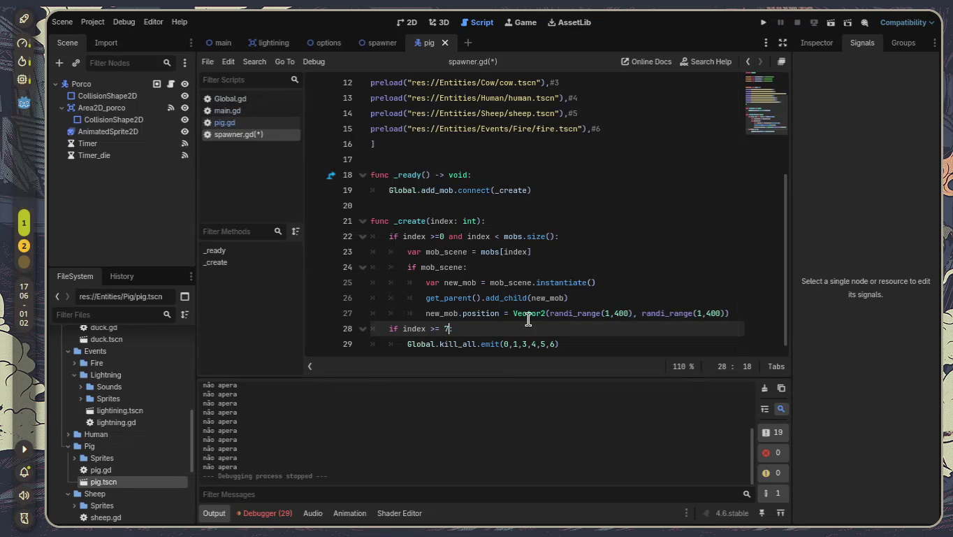
pyautogui.scroll(-1, 481, 301)
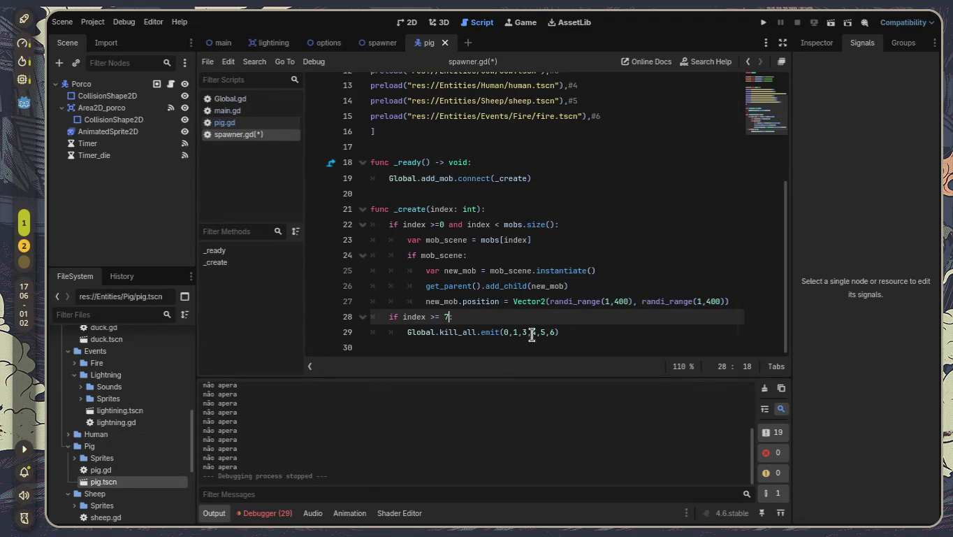
pyautogui.moveTo(508, 331); pyautogui.dragTo(586, 333)
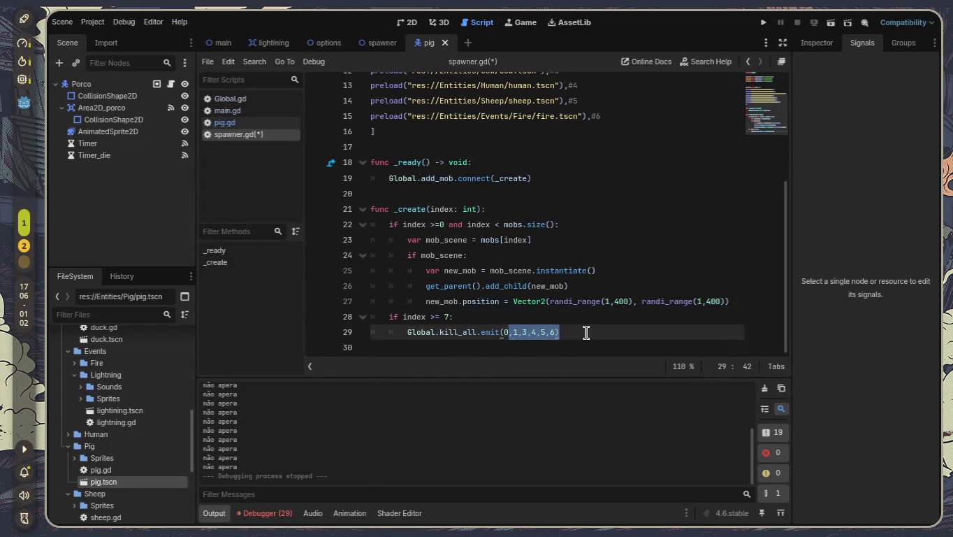
pyautogui.click(585, 332)
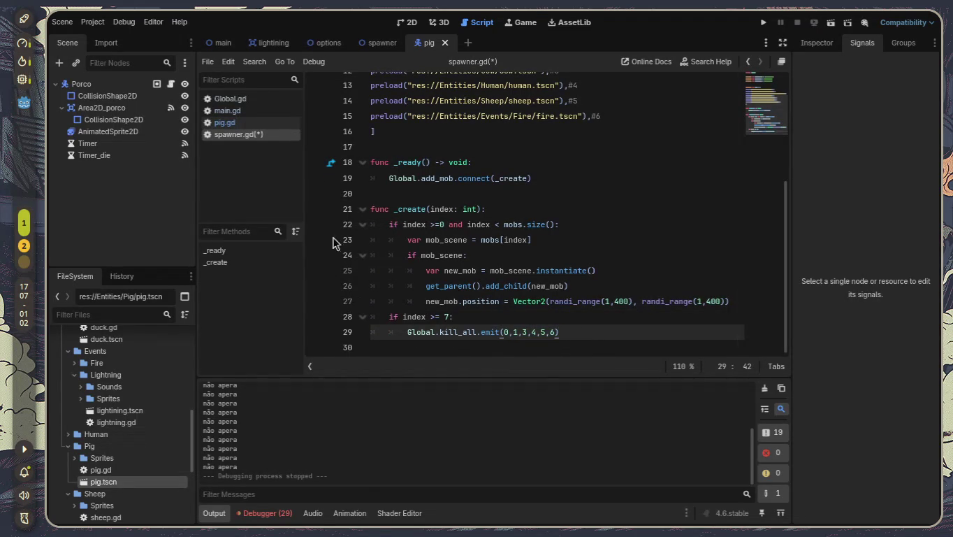
# - Open sheep.gd from the FileSystem dock for editing
pyautogui.click(231, 123)
pyautogui.scroll(-6, 549, 236)
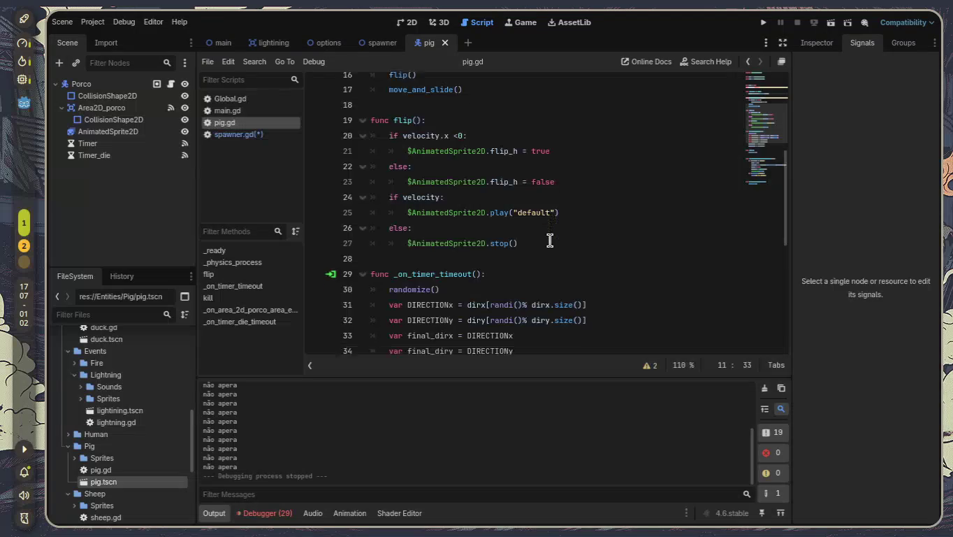
pyautogui.scroll(11, 462, 186)
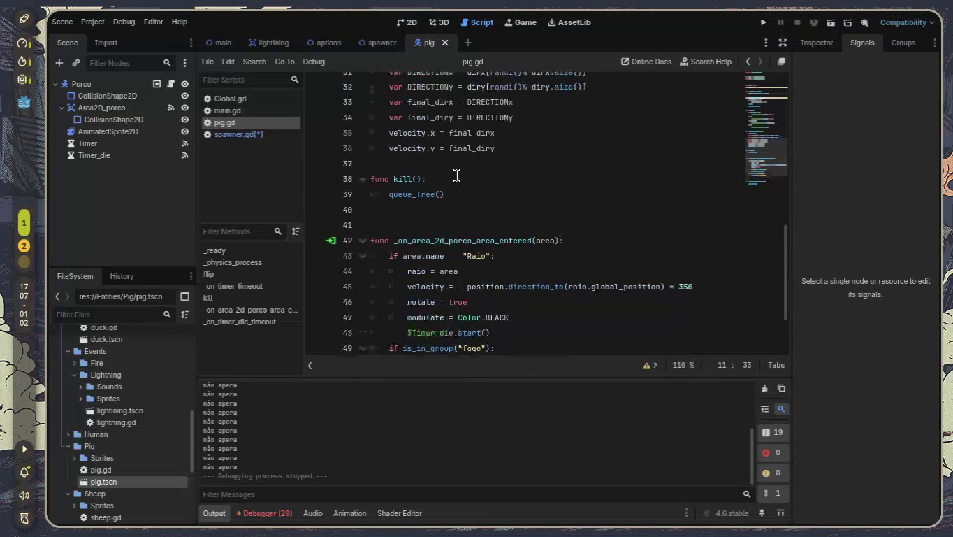
pyautogui.scroll(-2, 125, 485)
pyautogui.click(120, 470)
pyautogui.doubleClick(121, 472)
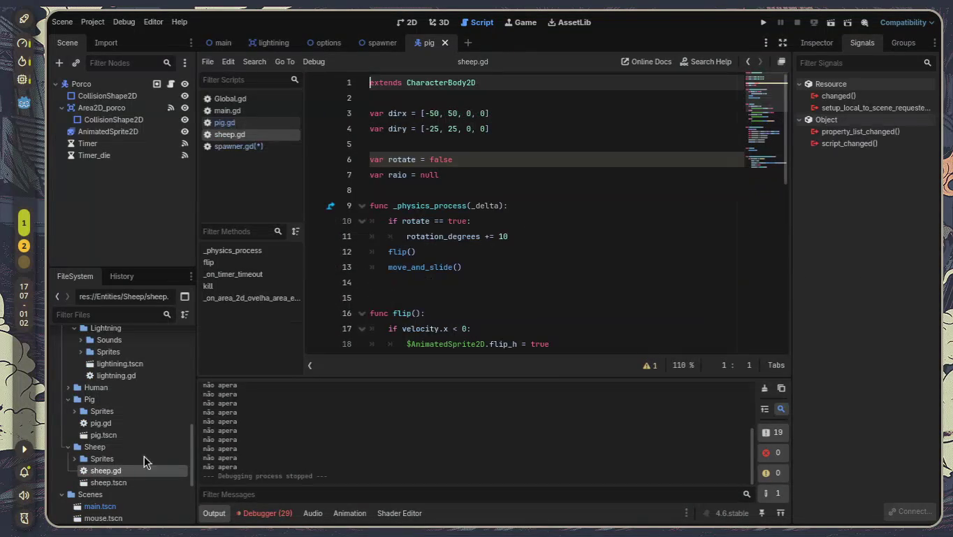
# - Add a 'func _ready() -> void:' function above _physics_process in sheep.gd
pyautogui.click(512, 190)
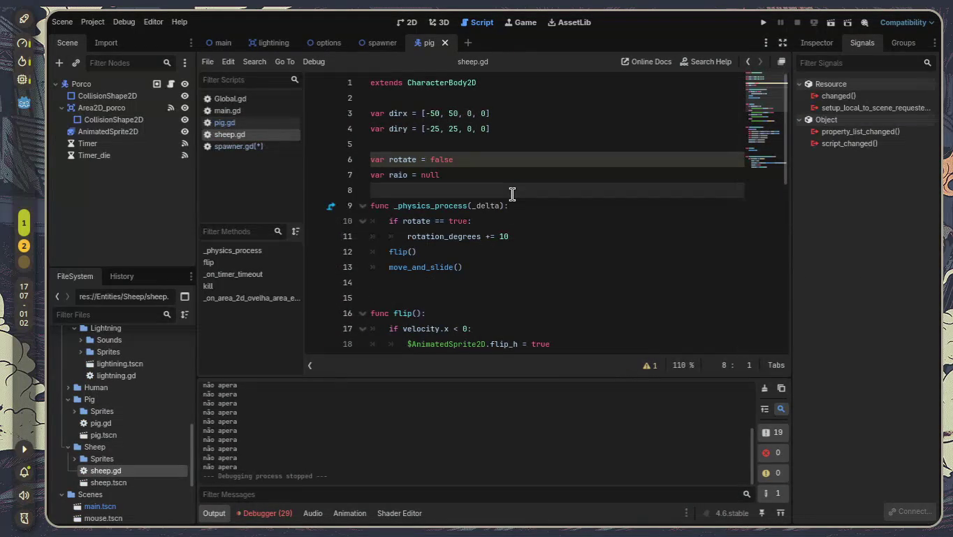
pyautogui.scroll(-7, 512, 193)
pyautogui.scroll(-2, 512, 190)
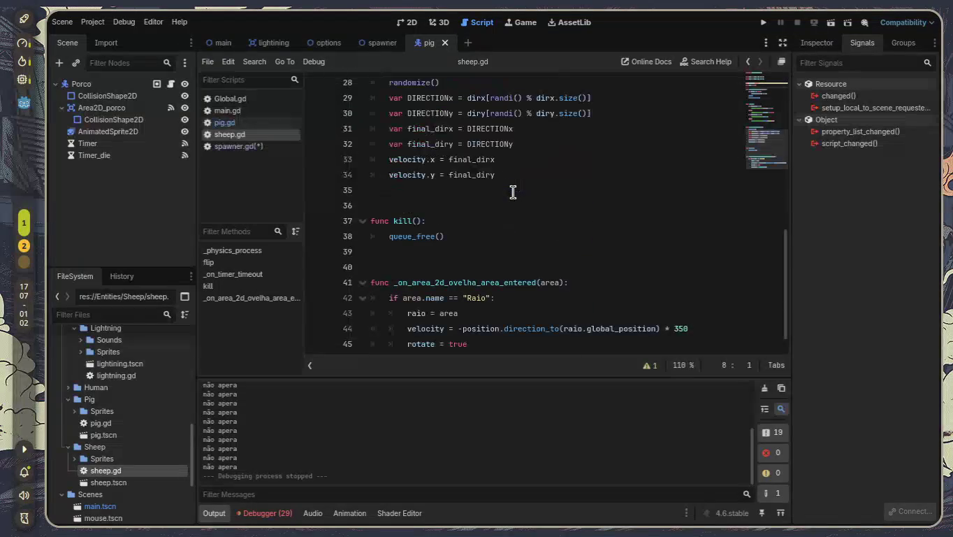
pyautogui.scroll(9, 559, 234)
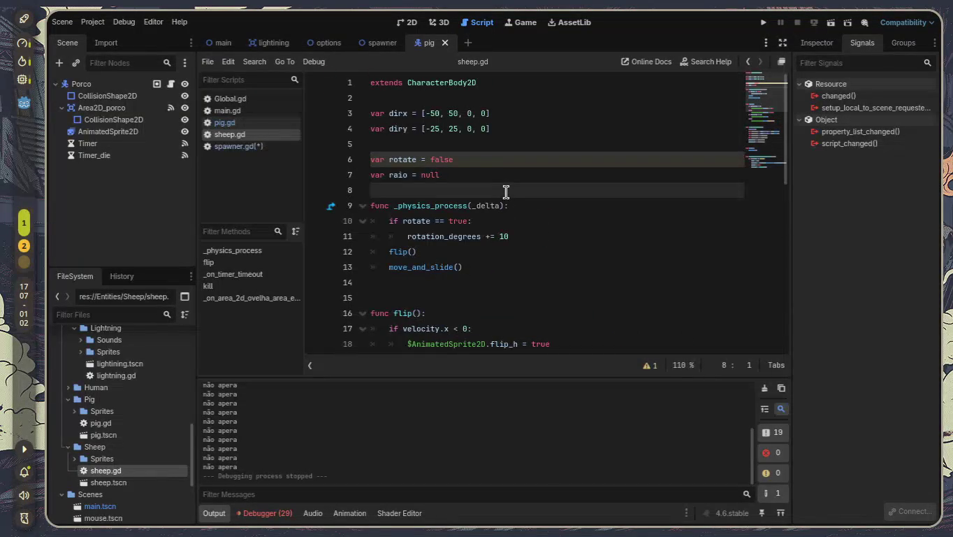
pyautogui.press('Return')
pyautogui.press('Return')
pyautogui.press('Return')
pyautogui.press('Up')
pyautogui.press('Up')
pyautogui.write('func _re')
pyautogui.press('Left')
pyautogui.press('Left')
pyautogui.hotkey('ctrl', 'space')
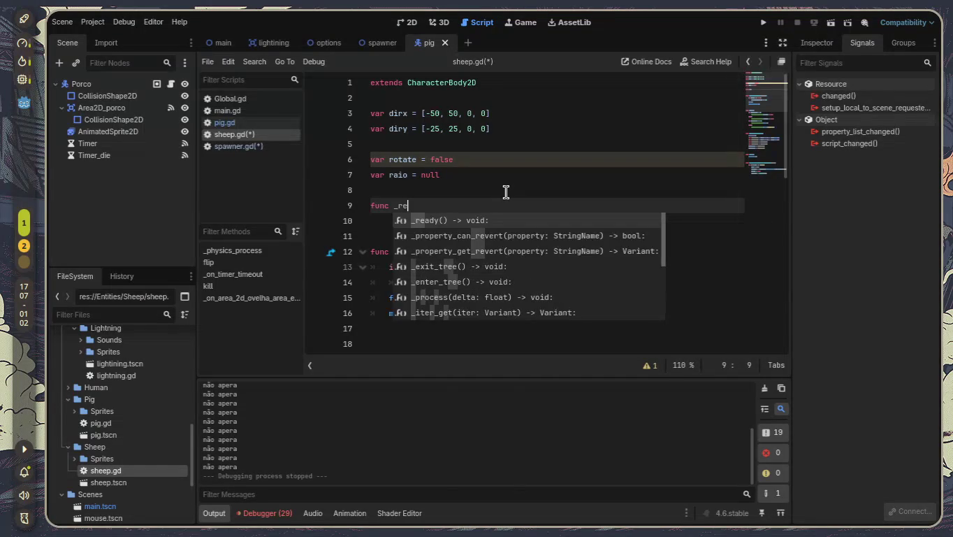
pyautogui.press('Return')
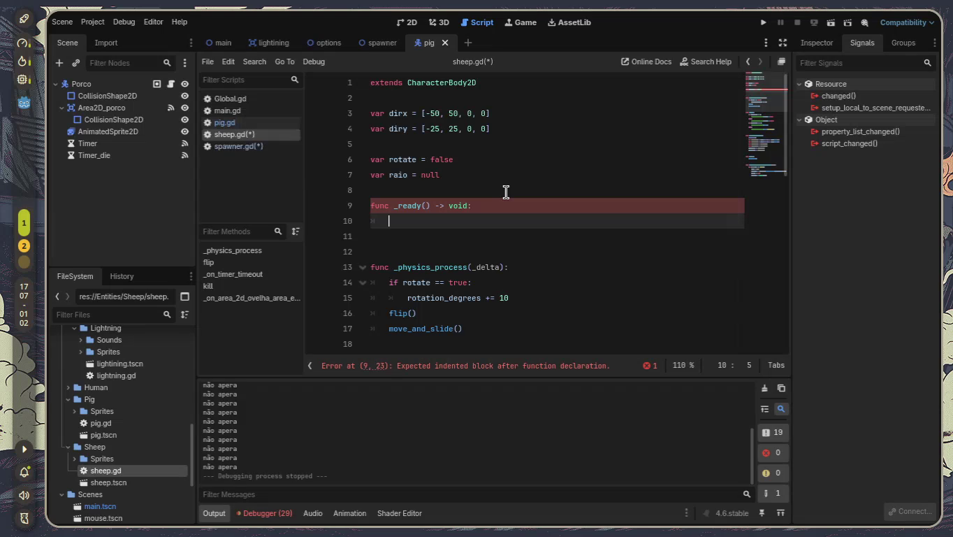
# - Make _ready call Global.kill_all.emit()
pyautogui.write('global.')
pyautogui.write('kil')
pyautogui.press('Left')
pyautogui.press('Left')
pyautogui.press('Left')
pyautogui.press('BackSpace')
pyautogui.write('G')
pyautogui.press('Right')
pyautogui.press('Right')
pyautogui.press('Right')
pyautogui.press('Right')
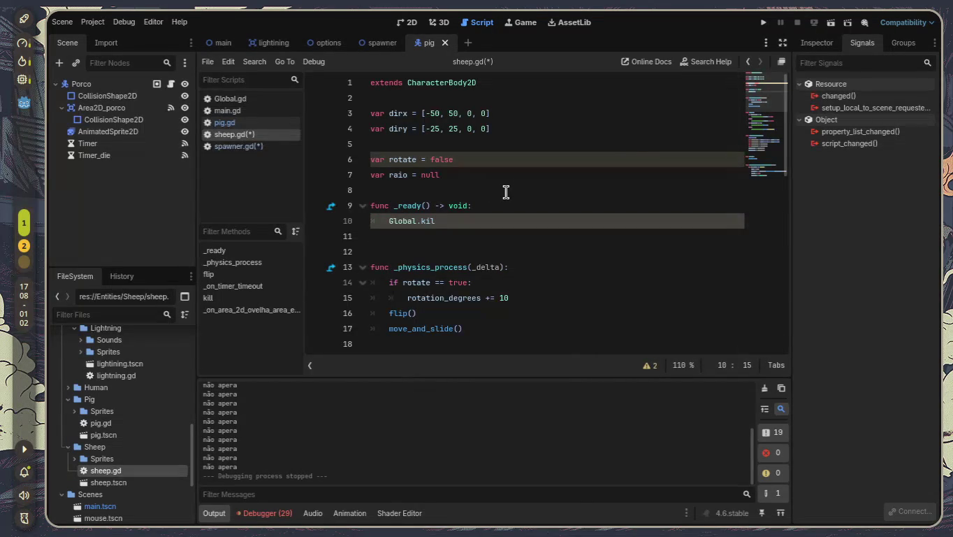
pyautogui.write('l_all')
pyautogui.write('.emi')
pyautogui.press('Return')
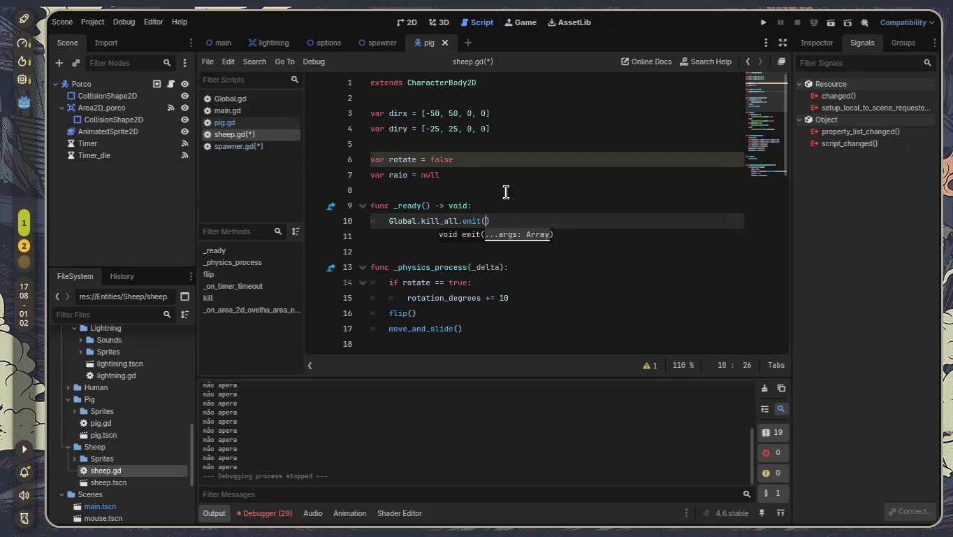
pyautogui.scroll(-7, 506, 191)
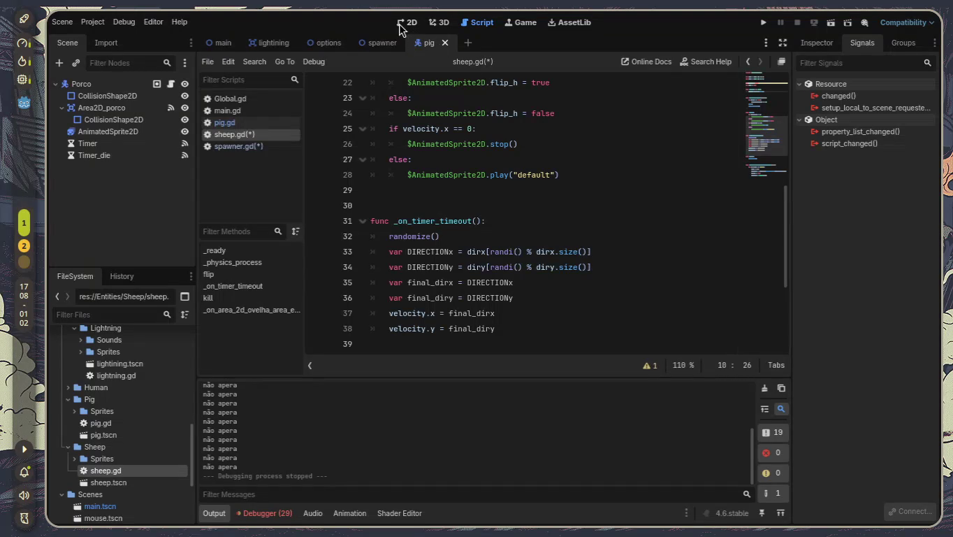
# - Run the main scene from the 2D view, spawn a pig, duck and human, strike lightning, then stop
pyautogui.click(406, 28)
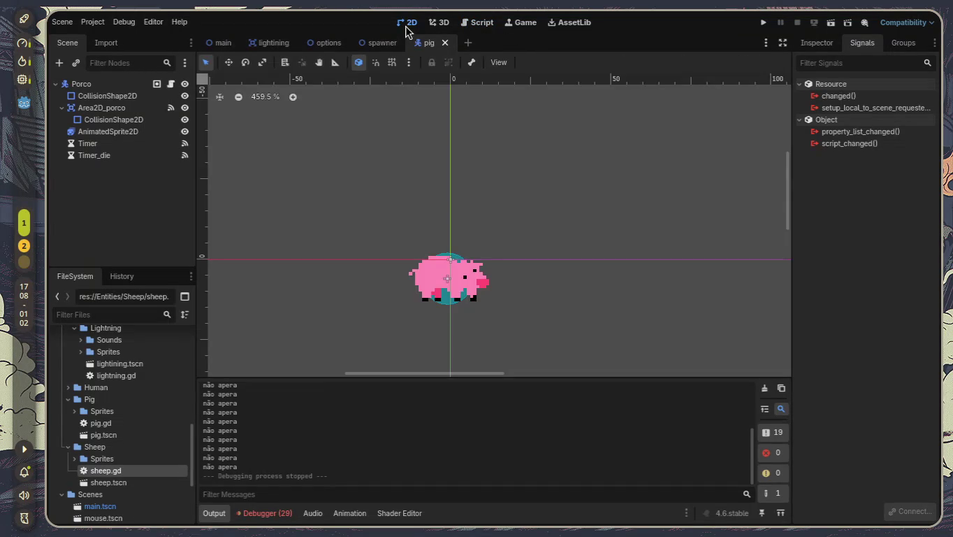
pyautogui.click(217, 44)
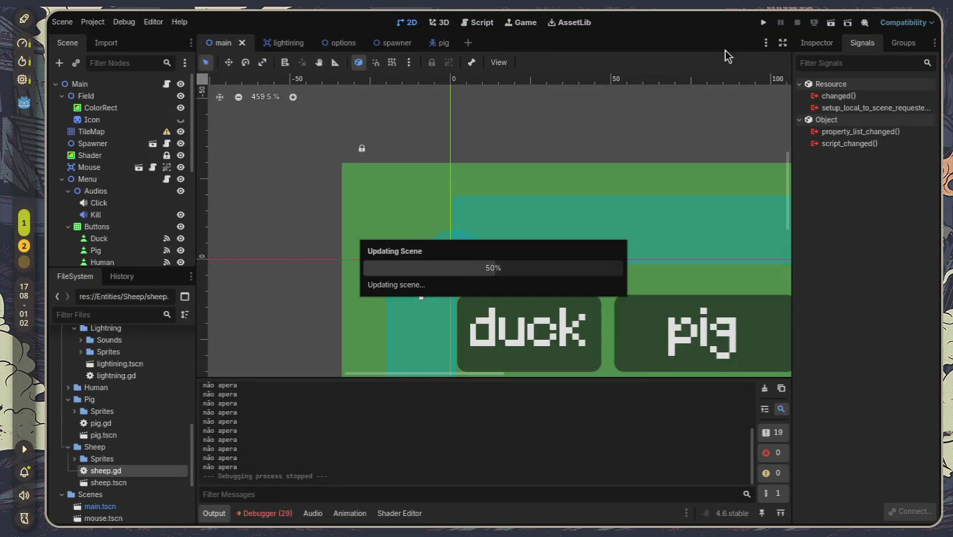
pyautogui.click(830, 23)
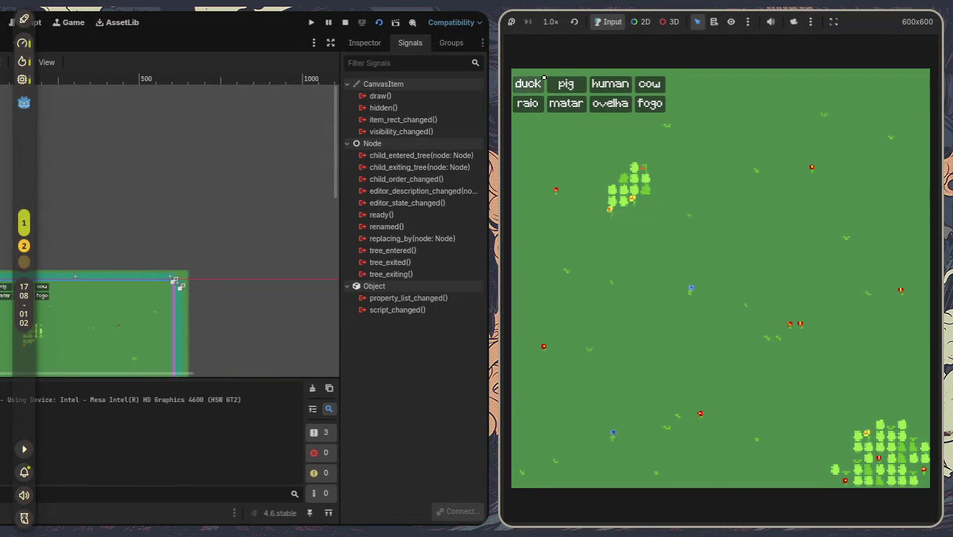
pyautogui.click(564, 89)
pyautogui.click(528, 85)
pyautogui.click(610, 84)
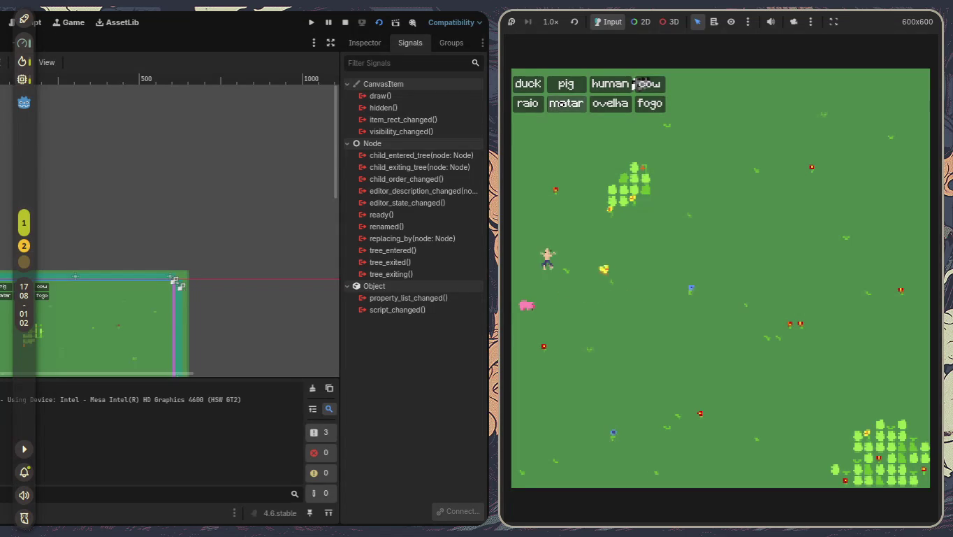
pyautogui.click(524, 104)
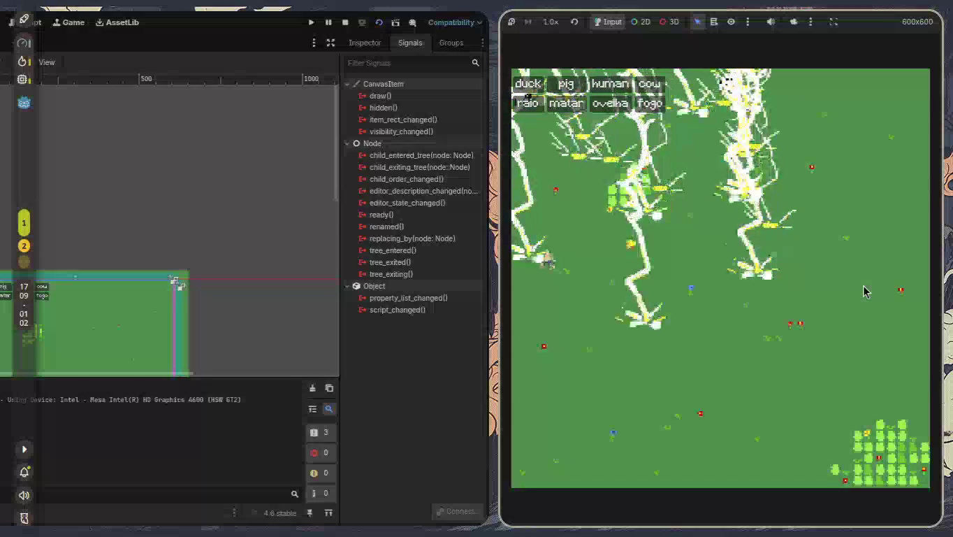
pyautogui.press('F8')
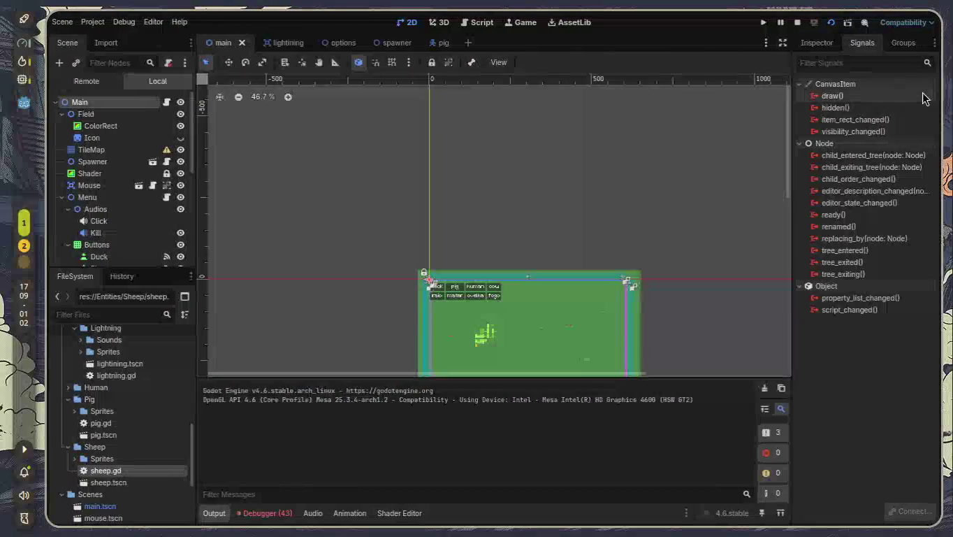
# - Rerun the game, spawn three more pigs during the lightning, and stop it
pyautogui.press('F5')
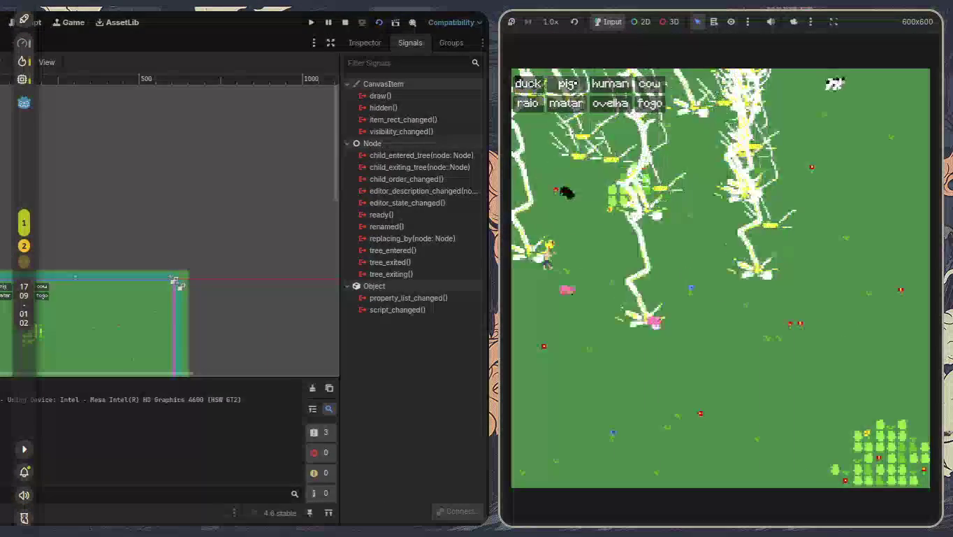
pyautogui.click(565, 82)
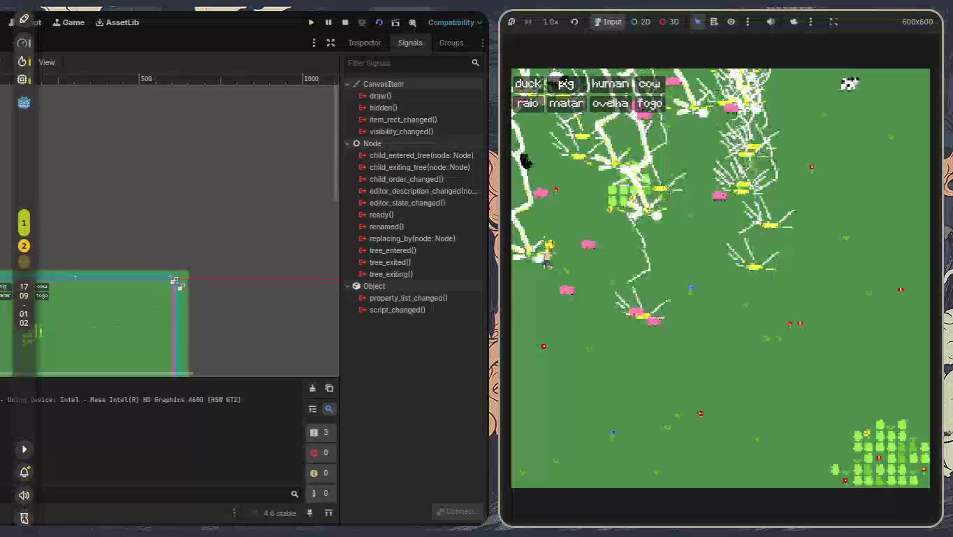
pyautogui.click(565, 83)
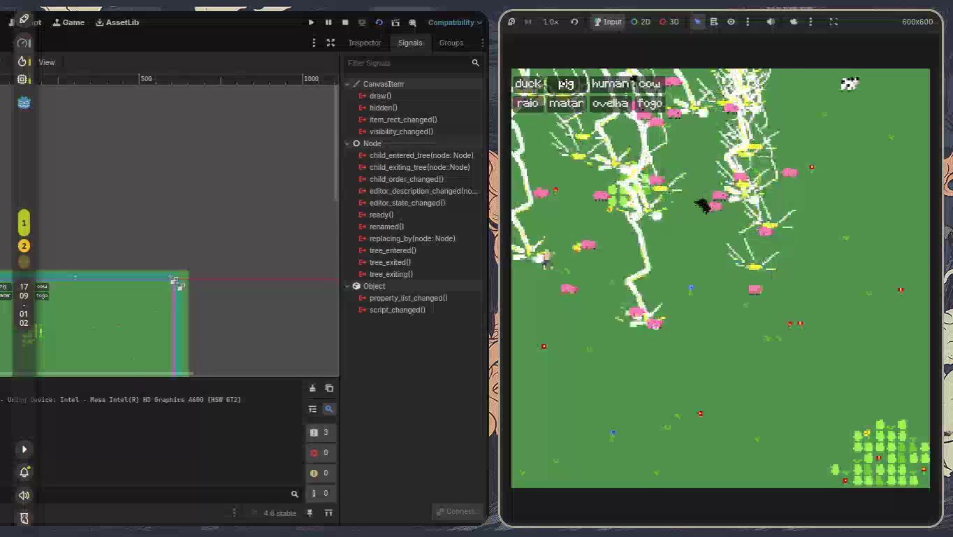
pyautogui.click(565, 83)
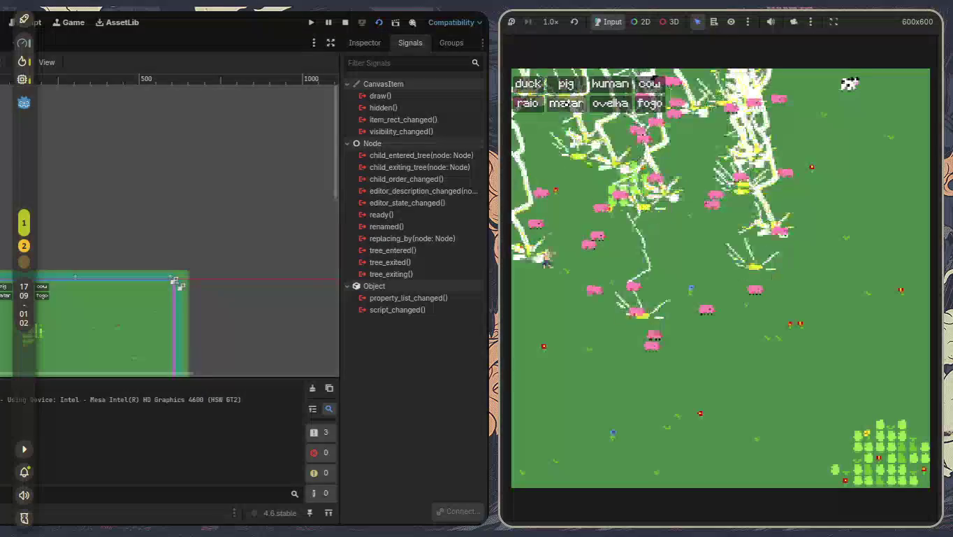
pyautogui.press('F8')
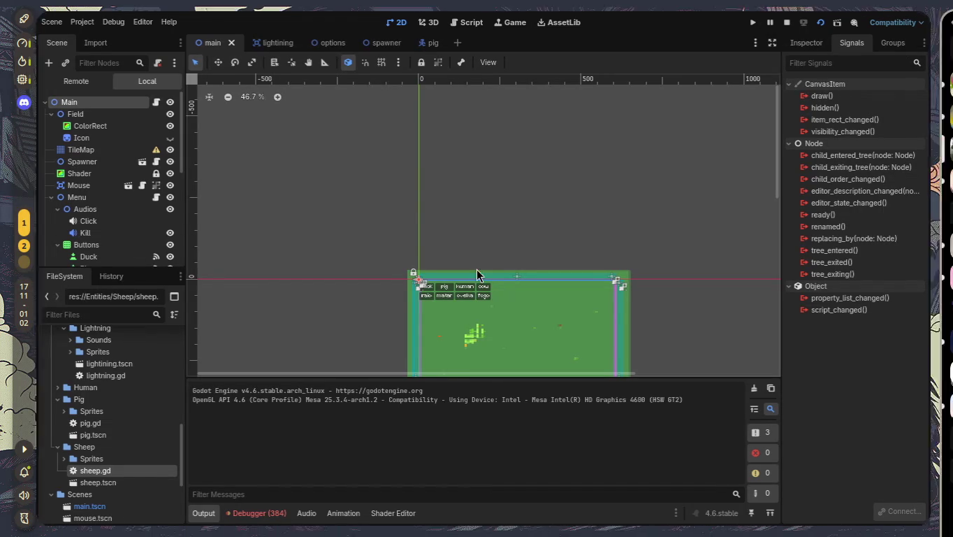
# - Watch the screen share in the Discord call, then return to the Godot editor
pyautogui.hotkey('alt', 'Tab')
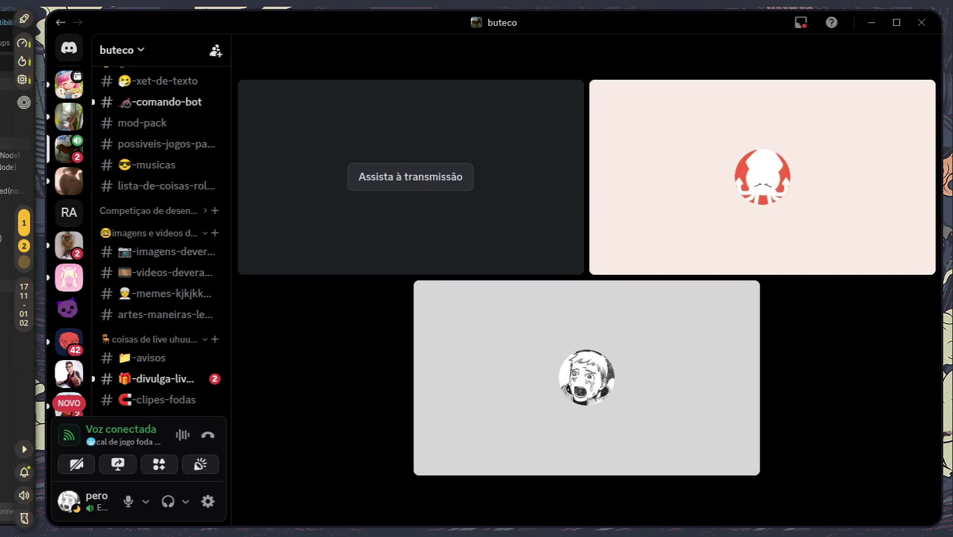
pyautogui.click(409, 180)
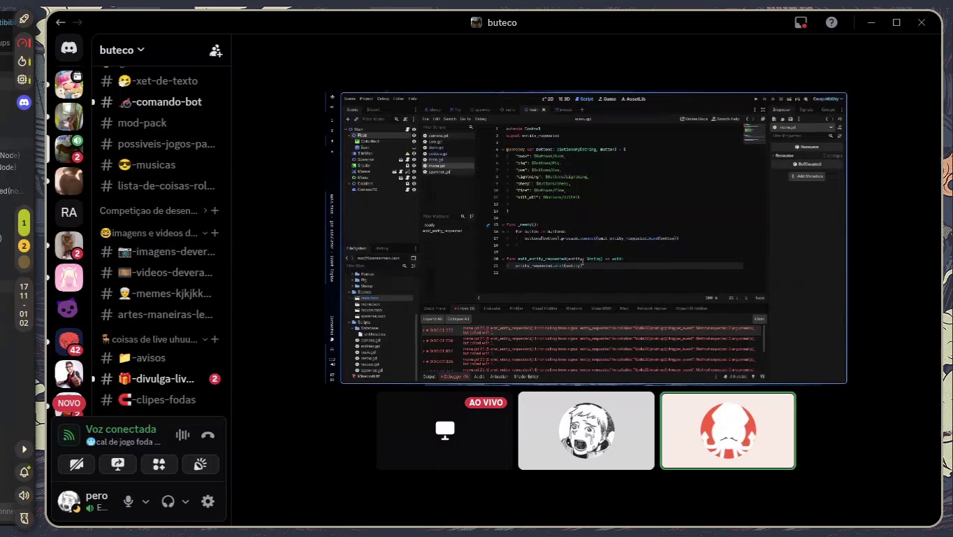
pyautogui.moveTo(443, 408)
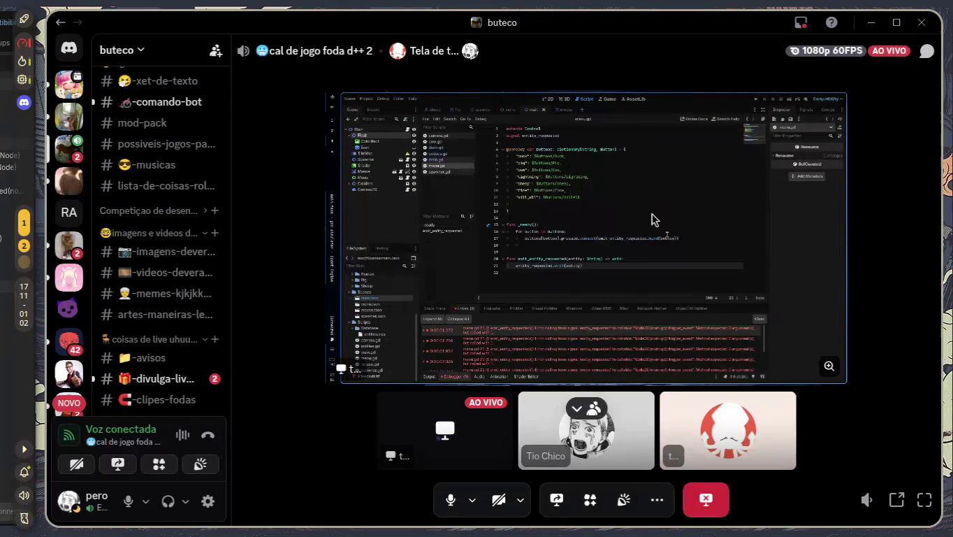
pyautogui.hotkey('alt', 'Tab')
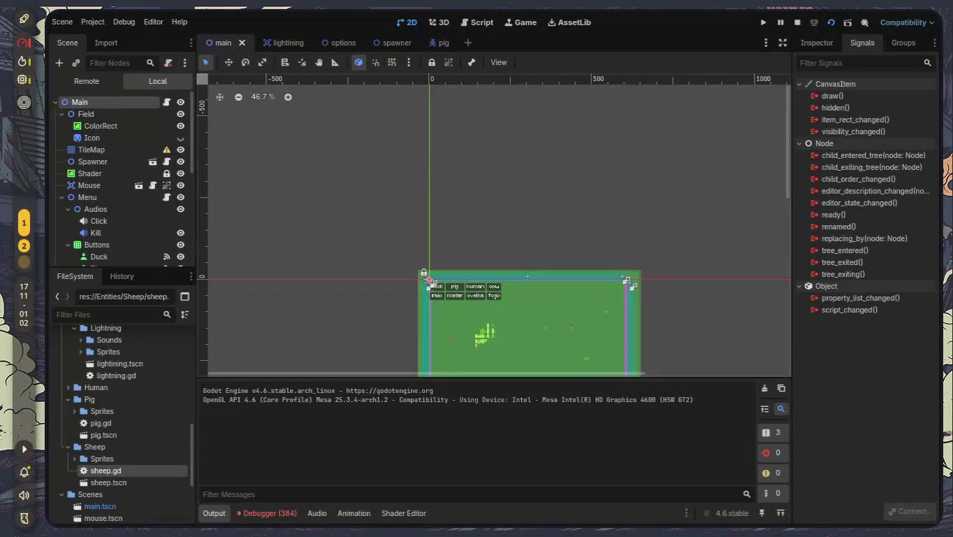
# - Bring the running game window forward and close it
pyautogui.press('super')
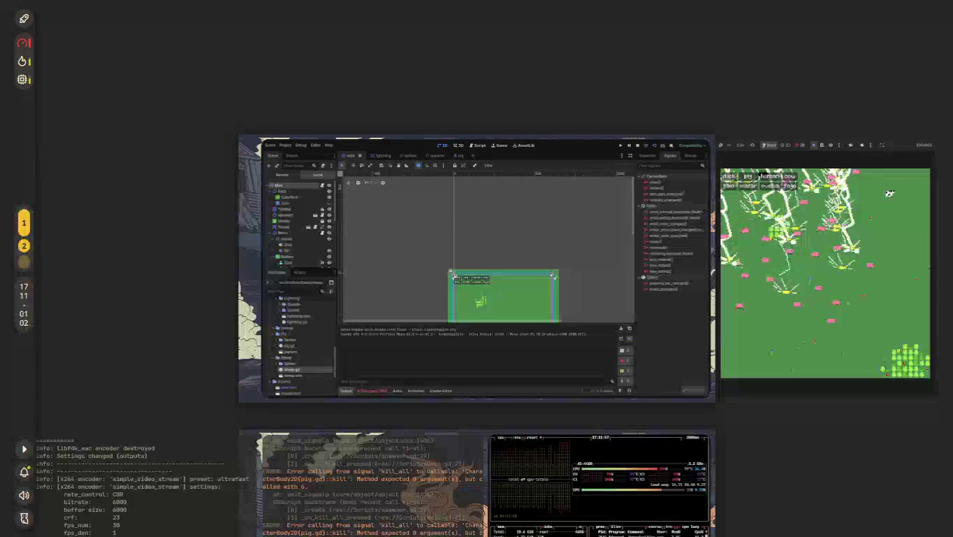
pyautogui.click(785, 261)
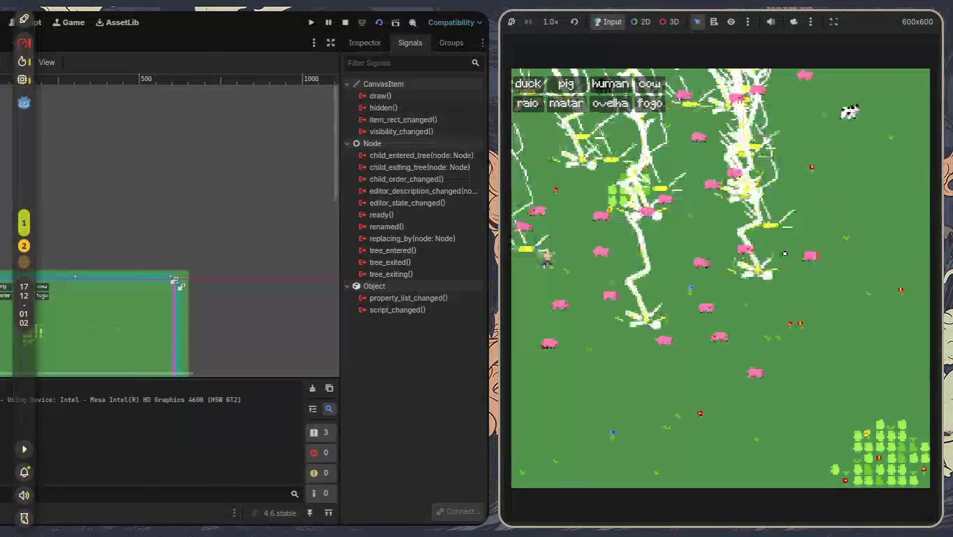
pyautogui.press('super+q')
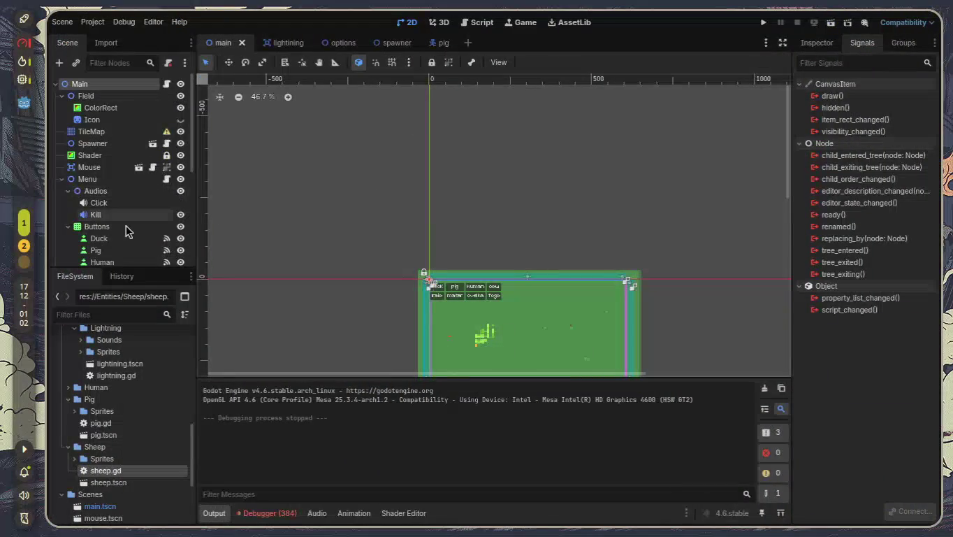
# - Open the pig scene and switch to the Script workspace to view sheep.gd
pyautogui.scroll(-3, 128, 228)
pyautogui.scroll(-2, 150, 207)
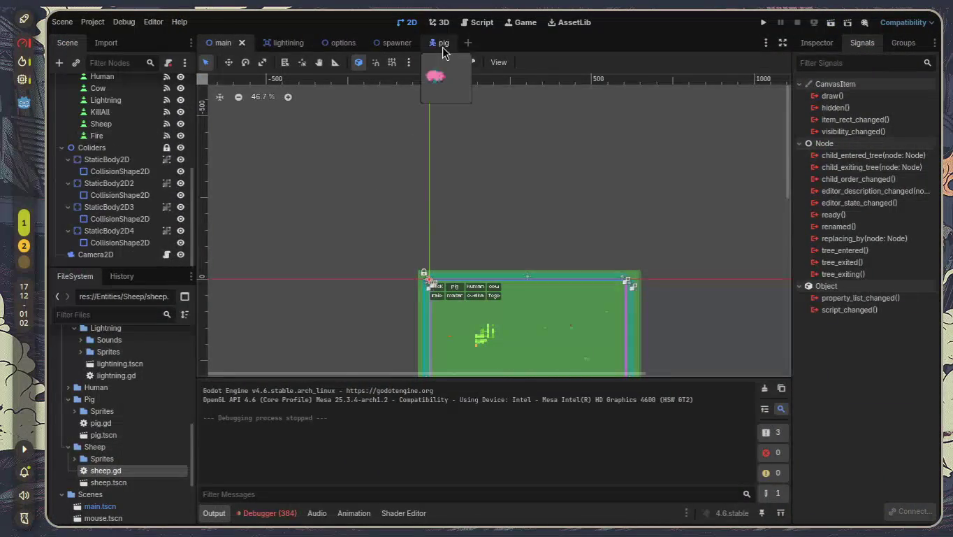
pyautogui.click(440, 42)
pyautogui.click(482, 22)
pyautogui.scroll(-5, 513, 181)
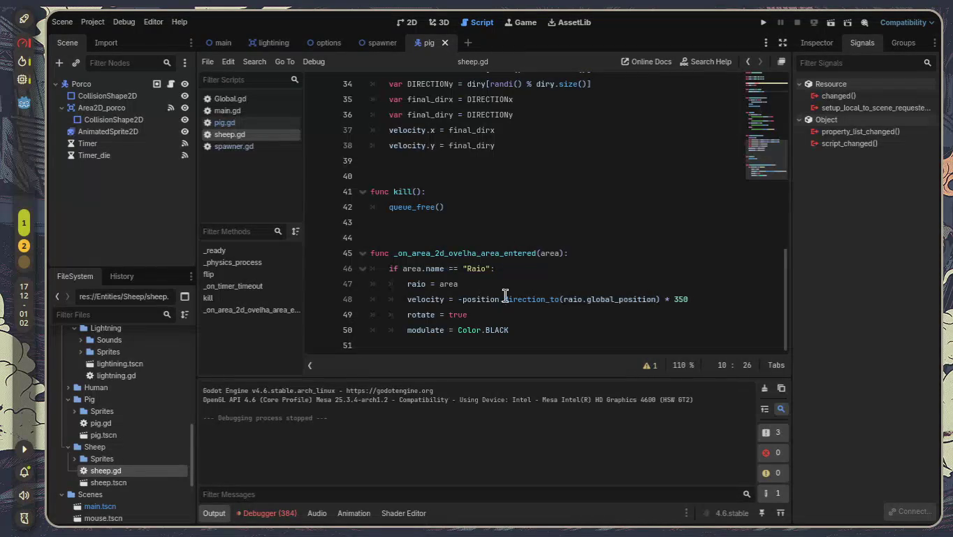
pyautogui.moveTo(502, 297)
# - In the lightning scene, replace the Timer's old timeout connection with one to _on_timer_timeout
pyautogui.click(409, 22)
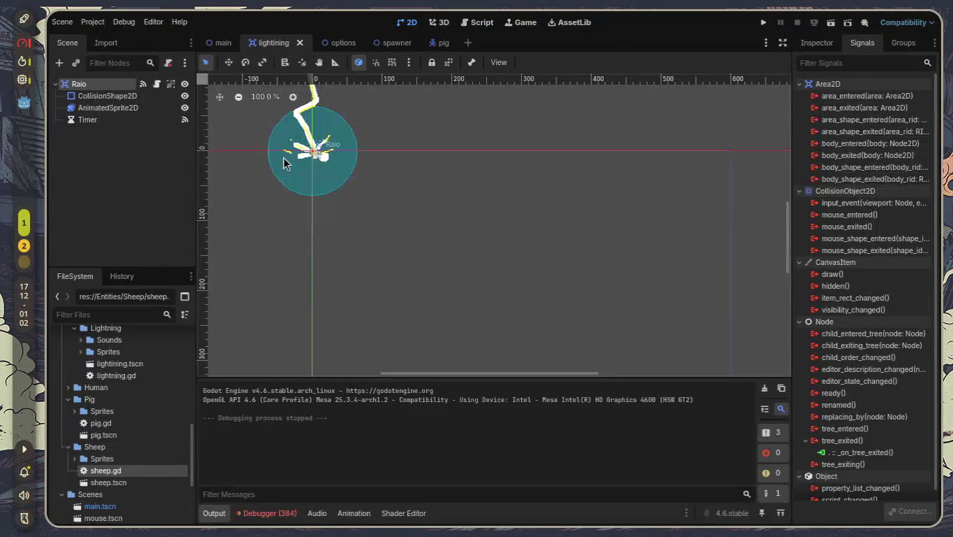
pyautogui.moveTo(431, 236); pyautogui.dragTo(479, 315)
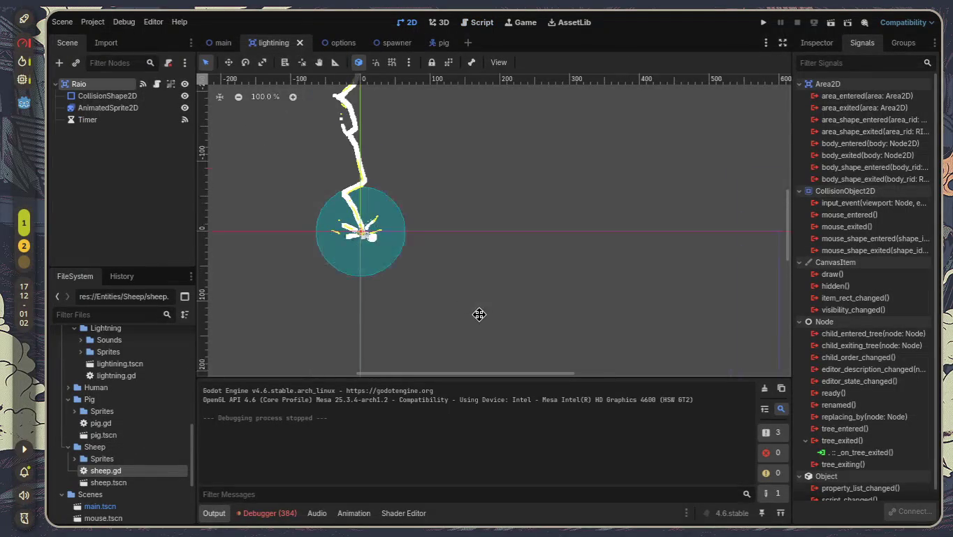
pyautogui.click(71, 121)
pyautogui.rightClick(893, 108)
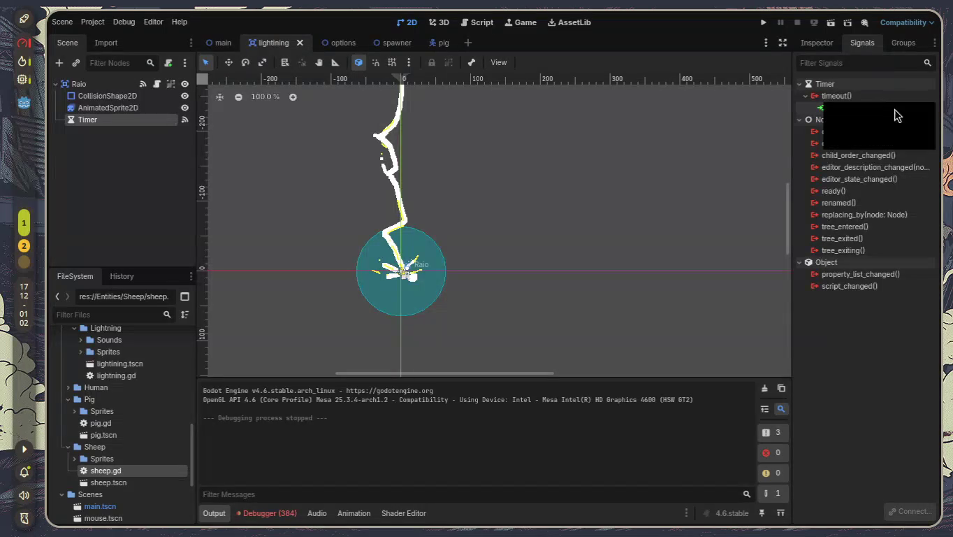
pyautogui.press('Escape')
pyautogui.press('Delete')
pyautogui.rightClick(834, 98)
pyautogui.click(853, 109)
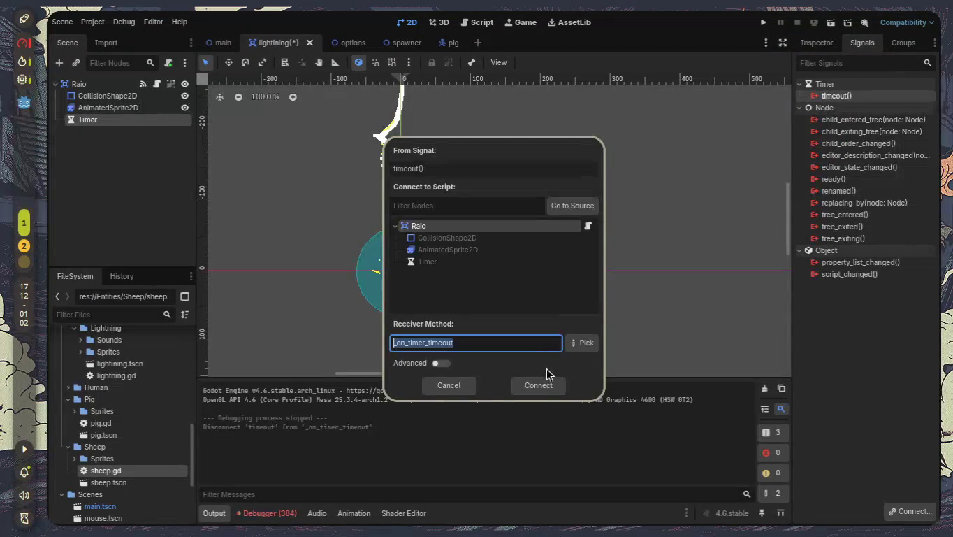
pyautogui.click(535, 384)
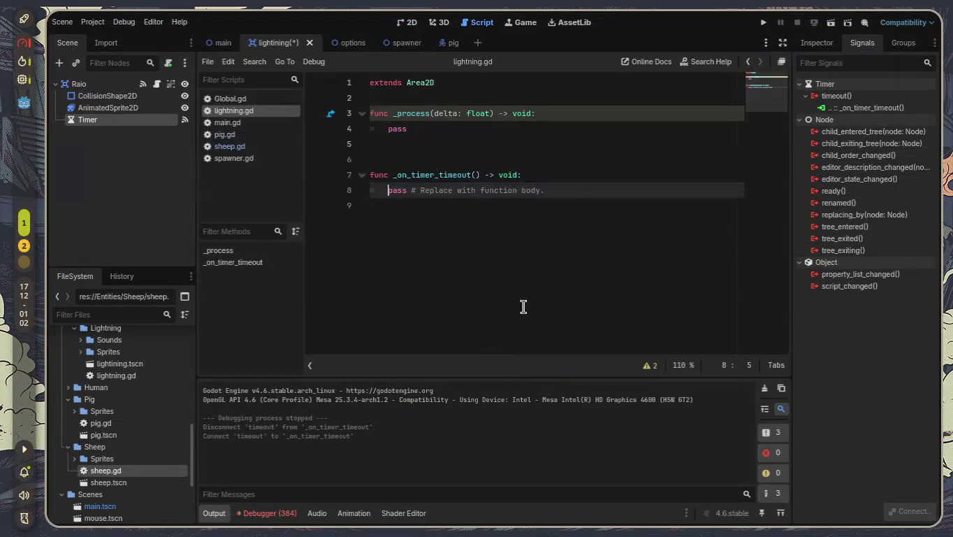
# - Make _on_timer_timeout call queue_free() and save the lightning script
pyautogui.keyDown('shift'); pyautogui.click(388, 190); pyautogui.keyUp('shift')
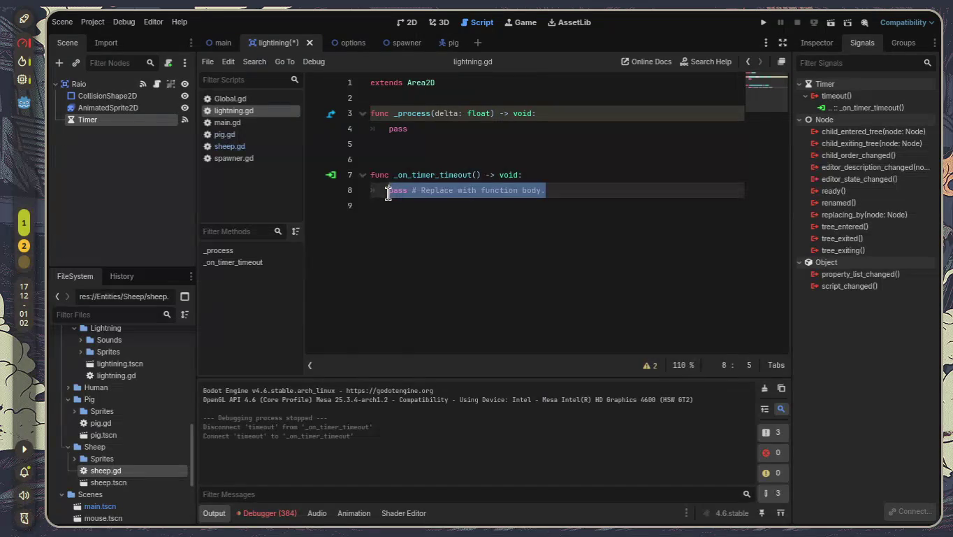
pyautogui.write('que')
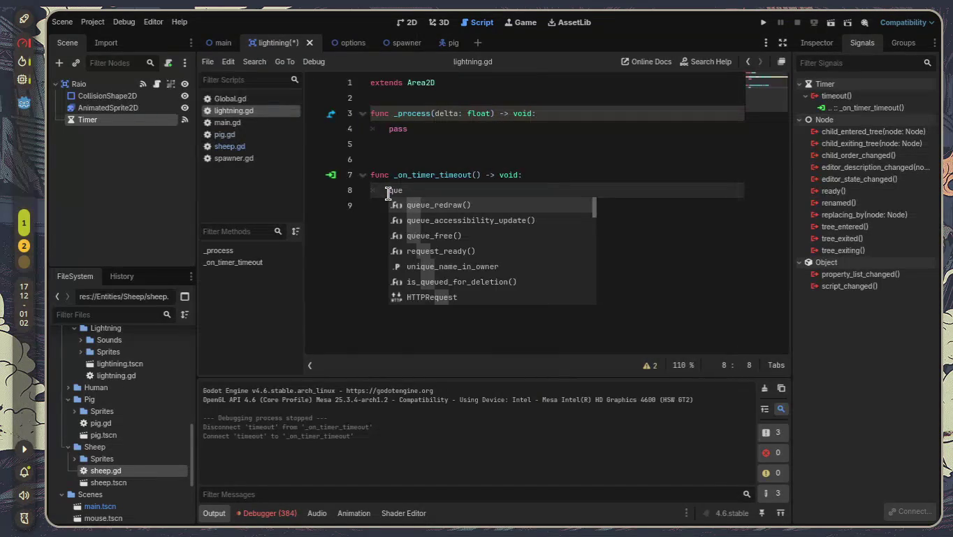
pyautogui.press('Down')
pyautogui.press('Down')
pyautogui.press('Return')
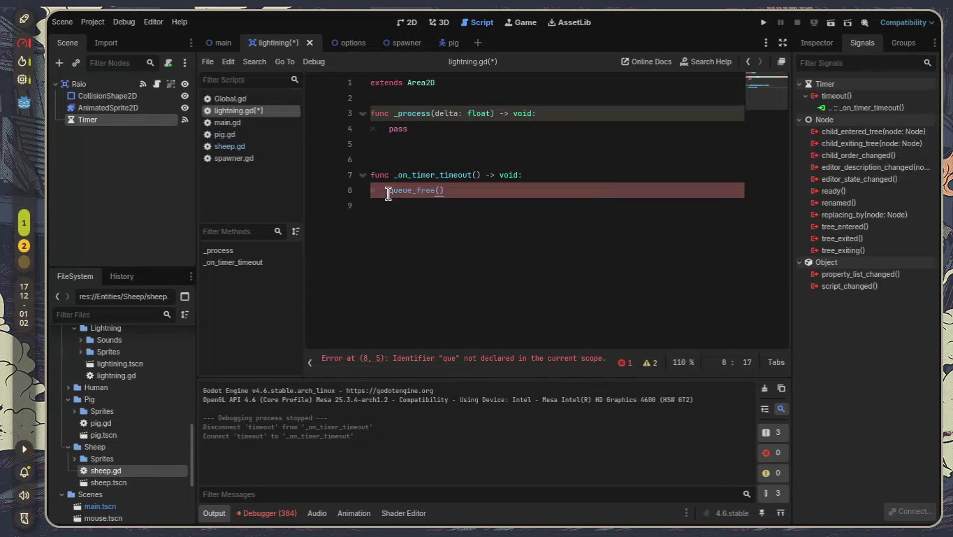
pyautogui.hotkey('ctrl', 's')
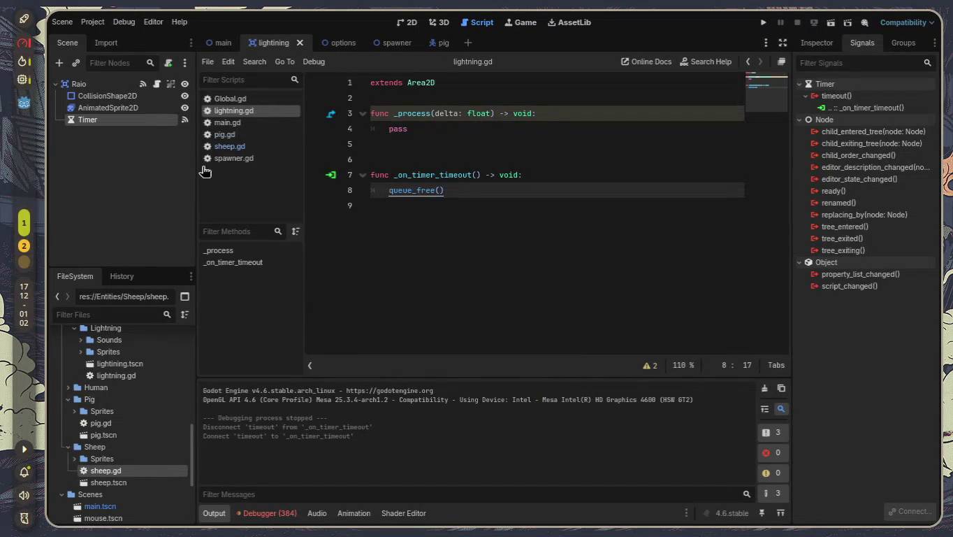
# - Check the lightning Timer's Wait Time and leave it at 0.5 seconds
pyautogui.click(88, 119)
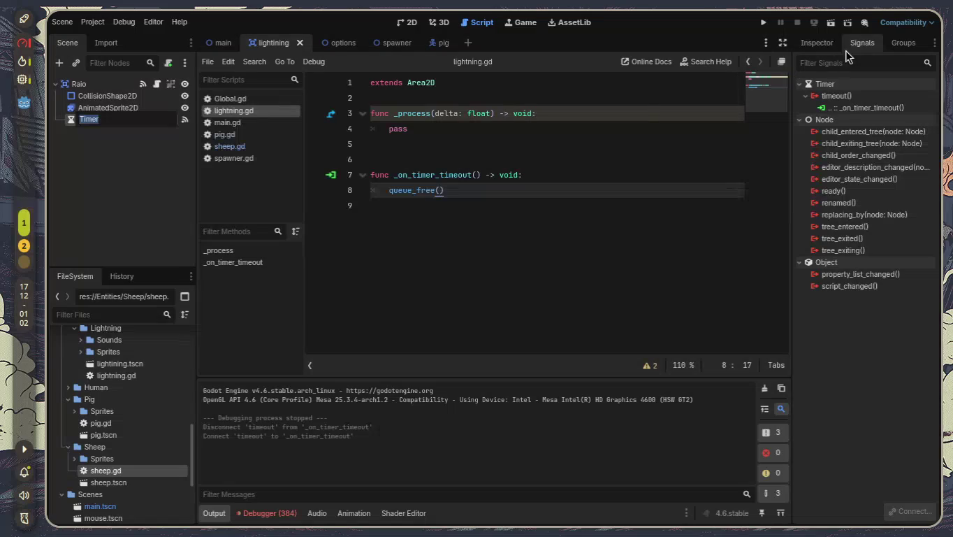
pyautogui.press('Escape')
pyautogui.click(823, 44)
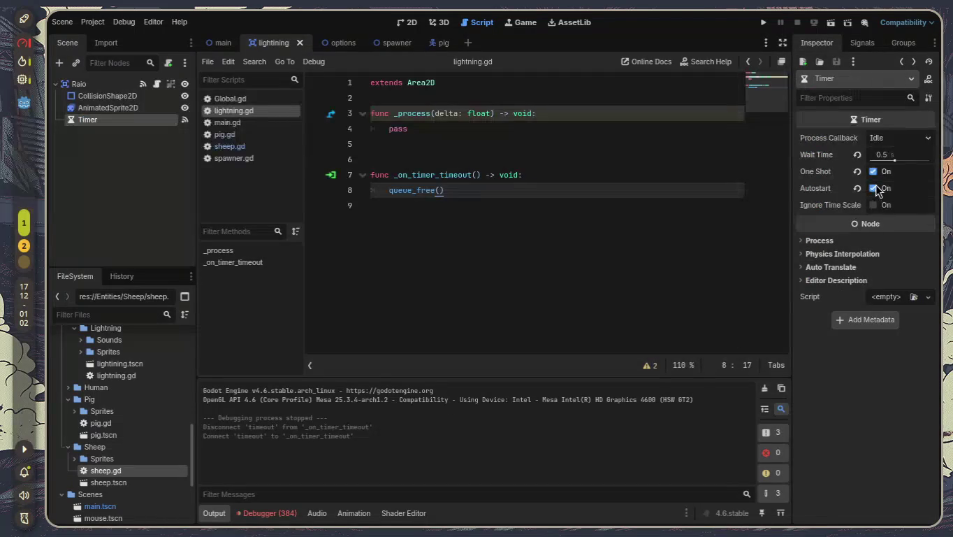
pyautogui.click(892, 155)
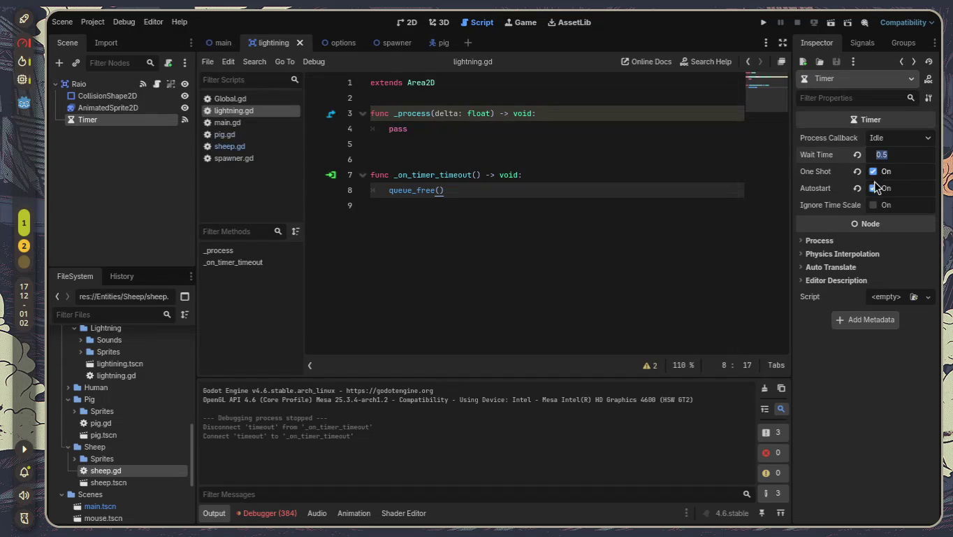
pyautogui.click(439, 315)
pyautogui.click(408, 20)
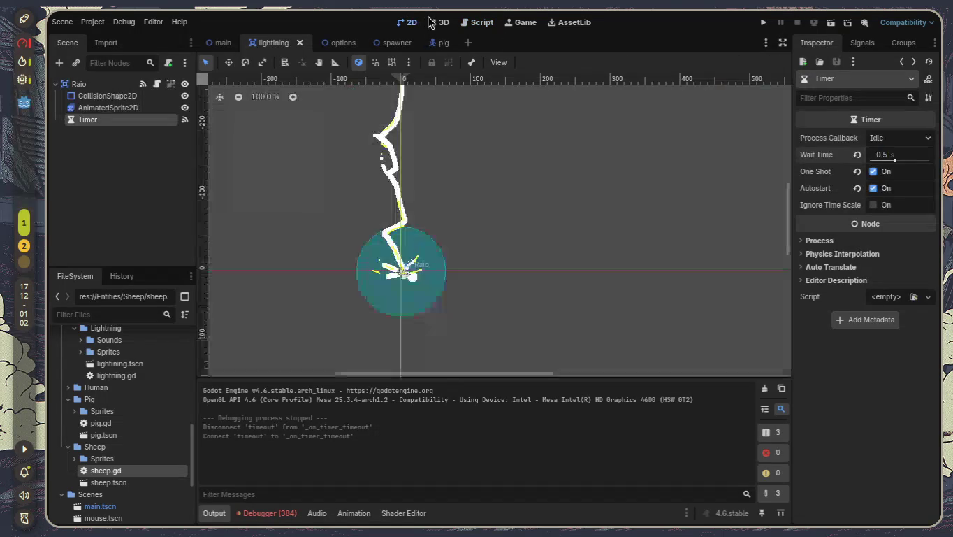
# - Run the main scene, test several lightning strikes, then stop the game
pyautogui.click(225, 44)
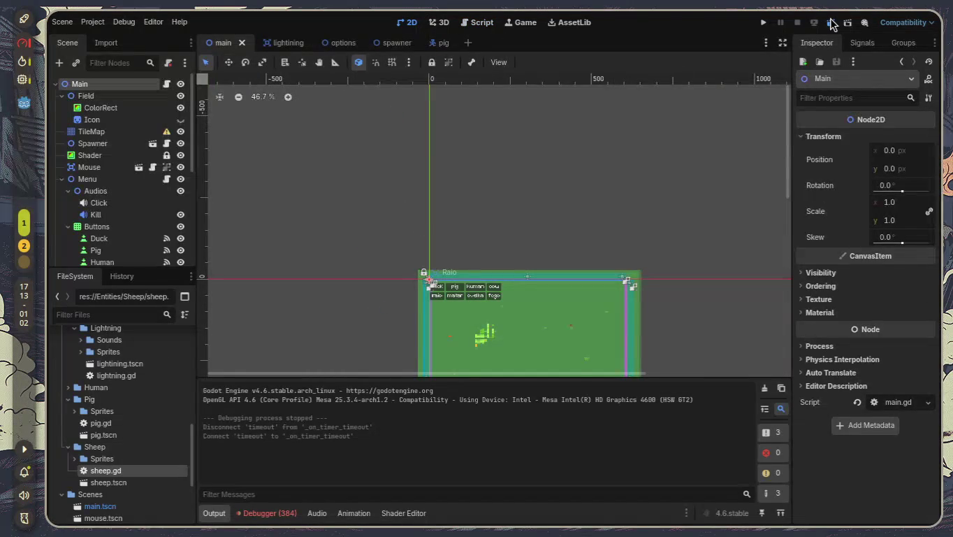
pyautogui.click(830, 23)
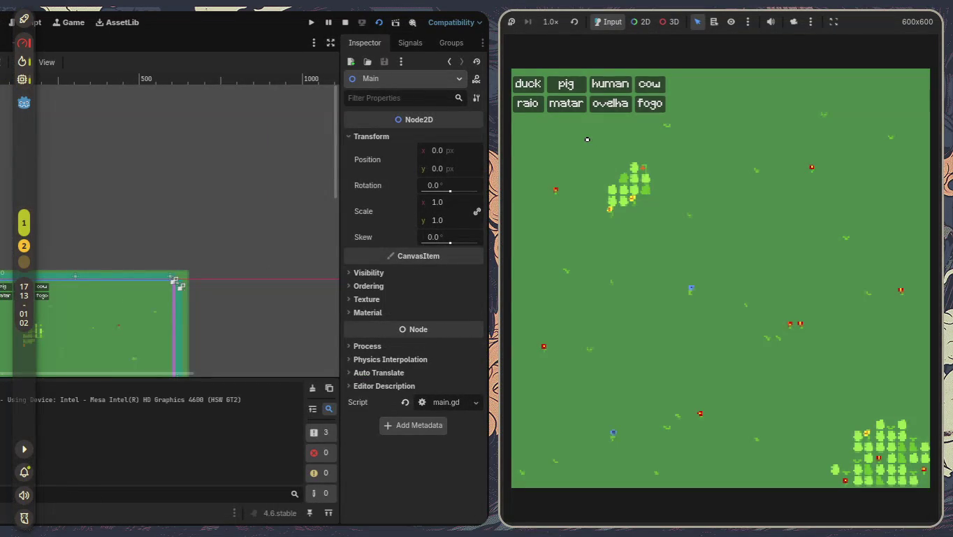
pyautogui.click(533, 103)
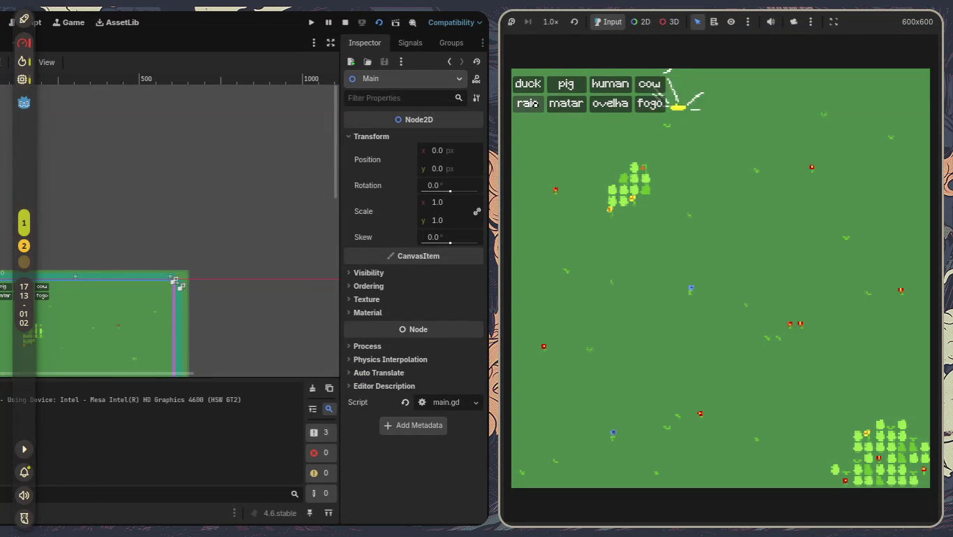
pyautogui.click(533, 104)
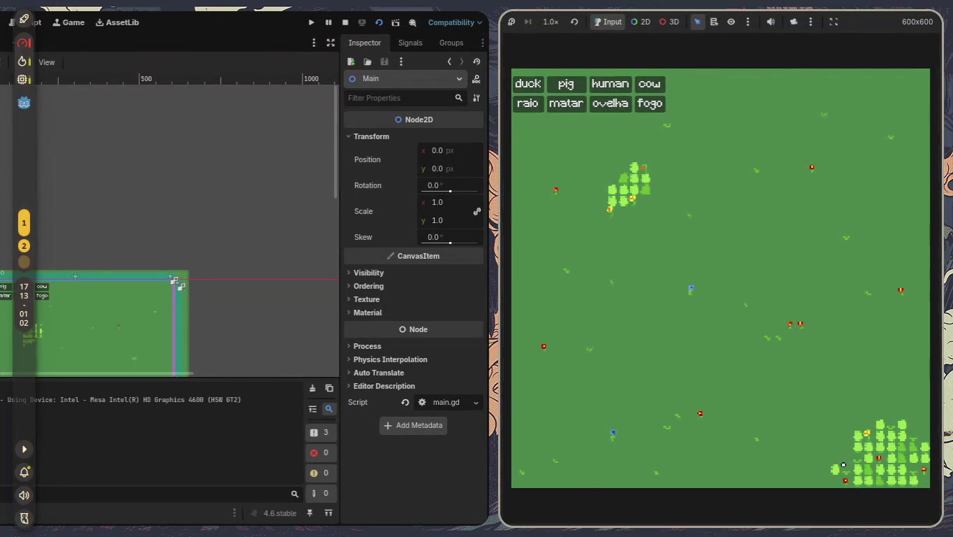
pyautogui.press('F8')
pyautogui.click(475, 26)
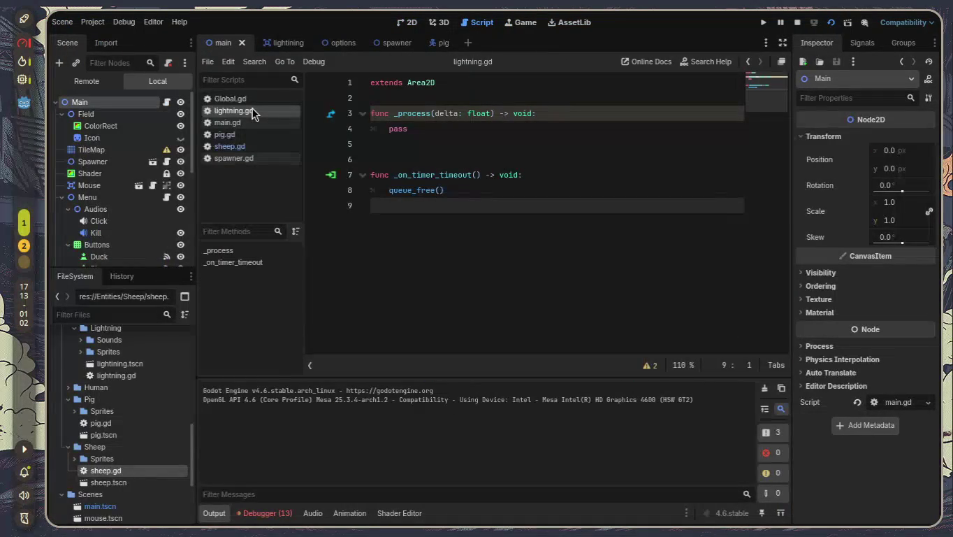
# - In spawner.gd, change the first randi_range(1,400) on line 27 to randi_range(1,600)
pyautogui.click(258, 157)
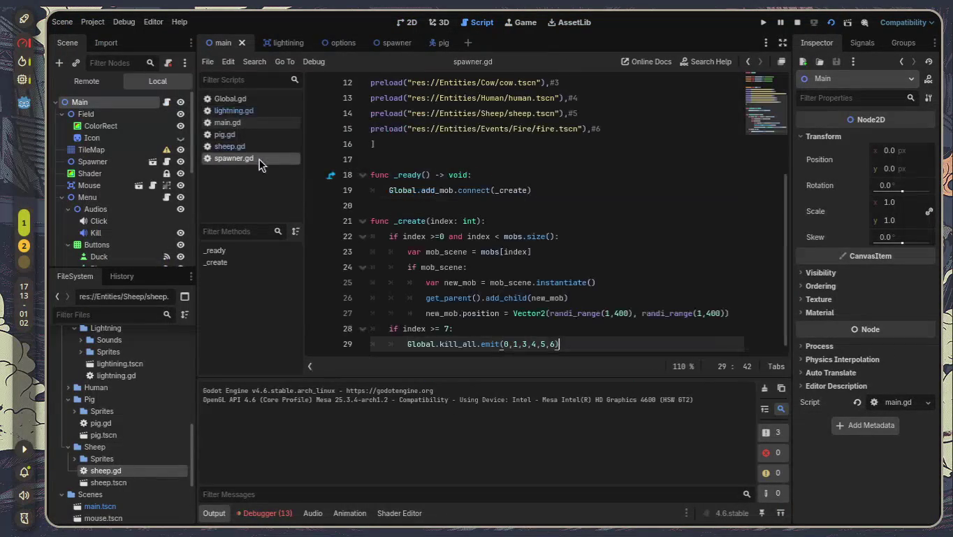
pyautogui.scroll(-1, 624, 208)
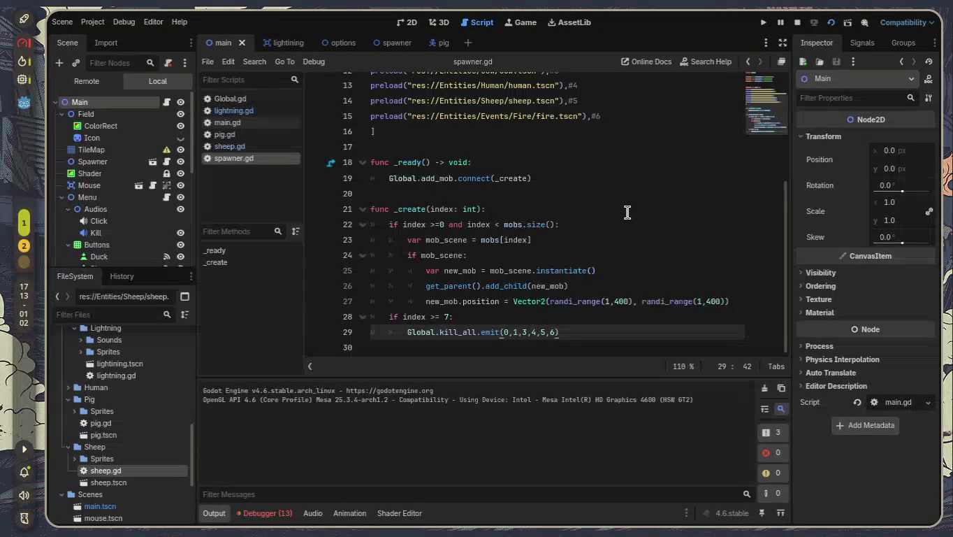
pyautogui.click(620, 300)
pyautogui.keyDown('shift'); pyautogui.click(658, 322); pyautogui.keyUp('shift')
pyautogui.click(481, 301)
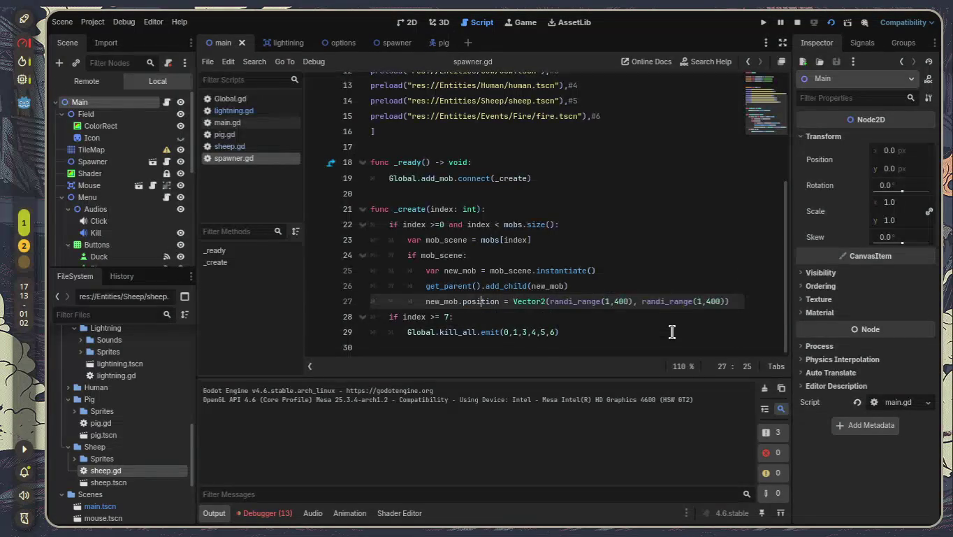
pyautogui.press('Right')
pyautogui.press('Right')
pyautogui.press('Right')
pyautogui.press('Left')
pyautogui.press('Left')
# - Change the second 400 on line 27 to 600, save, and run the game
pyautogui.press('Left')
pyautogui.press('Left')
pyautogui.press('BackSpace')
pyautogui.write('6')
pyautogui.press('Right')
pyautogui.press('Right')
pyautogui.press('Right')
pyautogui.press('End')
pyautogui.press('Left')
pyautogui.press('Left')
pyautogui.press('BackSpace')
pyautogui.write('6')
pyautogui.hotkey('ctrl', 's')
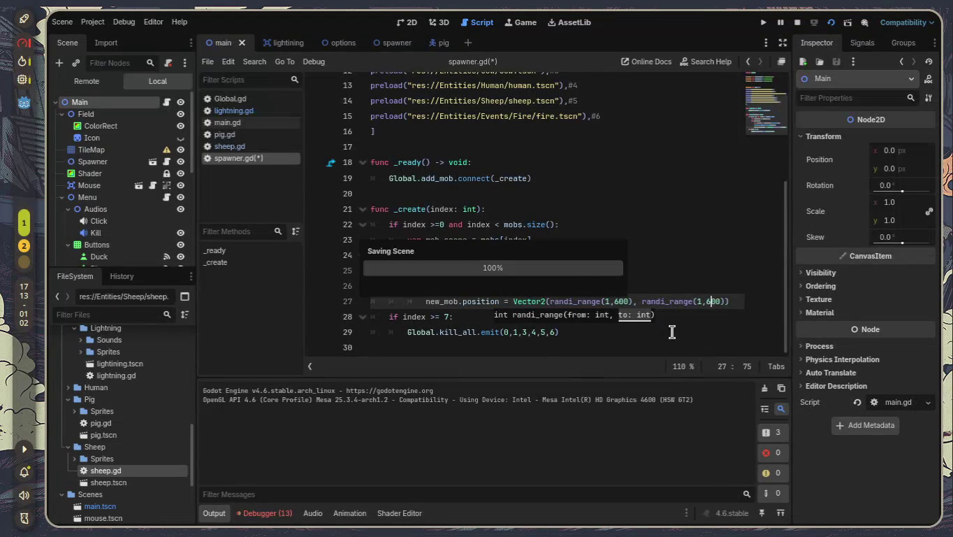
pyautogui.click(831, 24)
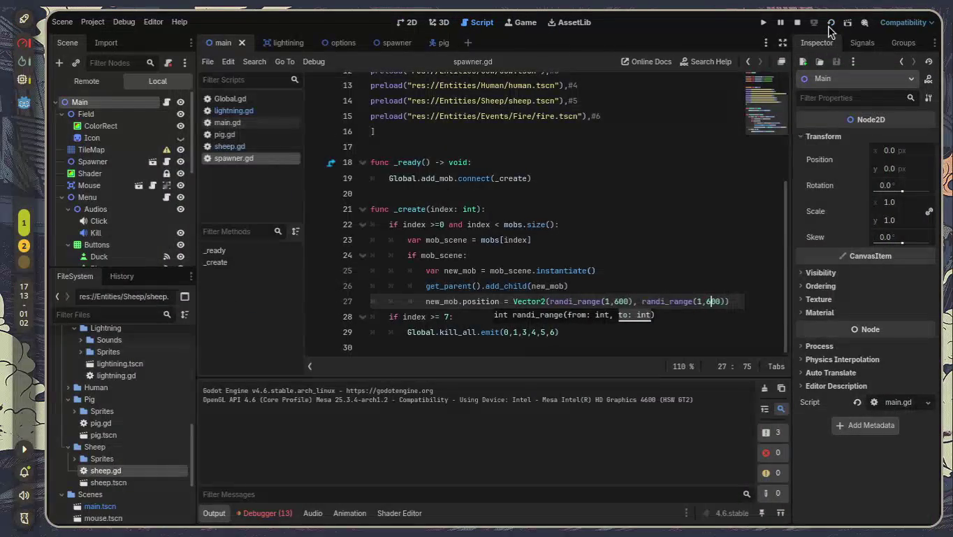
# - Restart the game and call down about thirty 'raio' lightning strikes
pyautogui.click(831, 24)
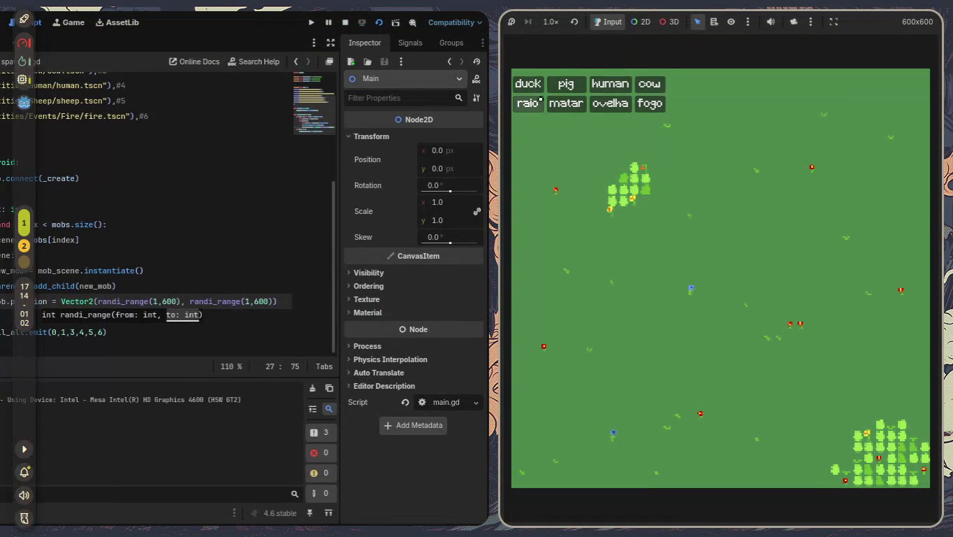
pyautogui.click(533, 106)
pyautogui.click(533, 105)
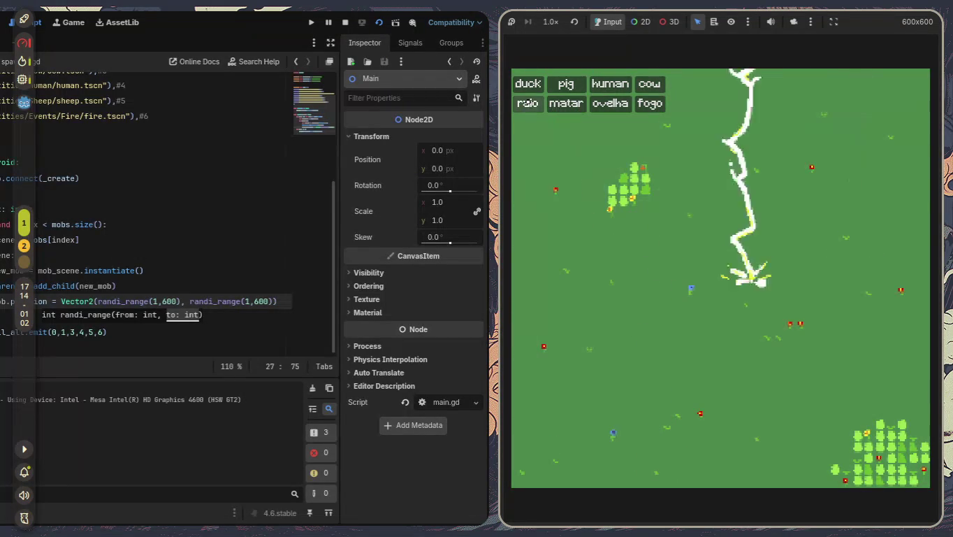
pyautogui.click(526, 103)
pyautogui.click(526, 104)
pyautogui.click(526, 102)
pyautogui.click(526, 102)
pyautogui.click(527, 102)
pyautogui.click(526, 103)
pyautogui.click(527, 102)
pyautogui.click(526, 103)
pyautogui.click(526, 103)
pyautogui.click(526, 103)
pyautogui.click(527, 102)
pyautogui.click(526, 103)
pyautogui.click(527, 103)
pyautogui.click(526, 103)
pyautogui.click(526, 103)
pyautogui.click(526, 103)
pyautogui.click(526, 103)
pyautogui.click(526, 103)
pyautogui.click(527, 103)
pyautogui.click(526, 103)
pyautogui.click(527, 103)
pyautogui.click(527, 103)
pyautogui.click(527, 103)
pyautogui.click(527, 103)
pyautogui.click(527, 102)
pyautogui.click(526, 103)
pyautogui.click(527, 104)
pyautogui.click(526, 103)
pyautogui.click(526, 103)
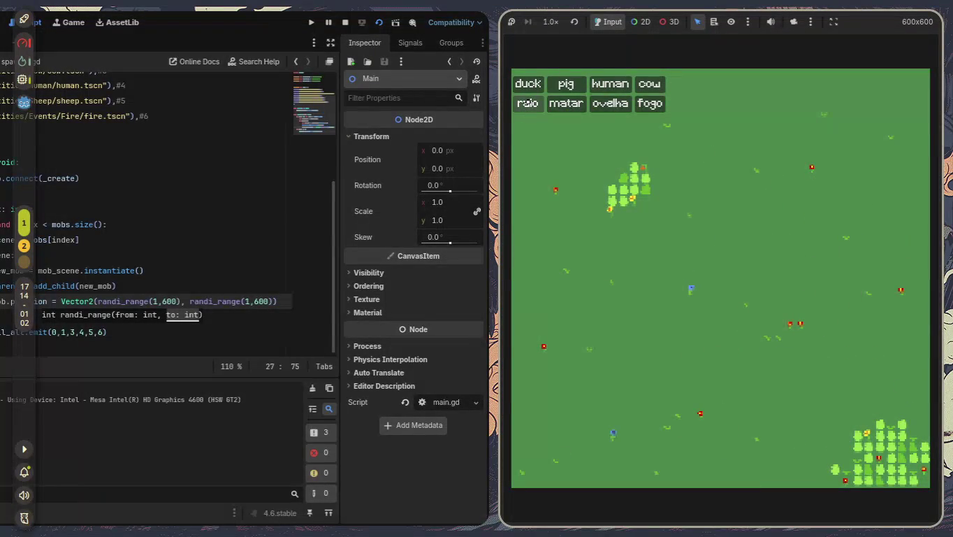
# - Spawn a sheep with 'ovelha' and strike it repeatedly with lightning
pyautogui.click(615, 108)
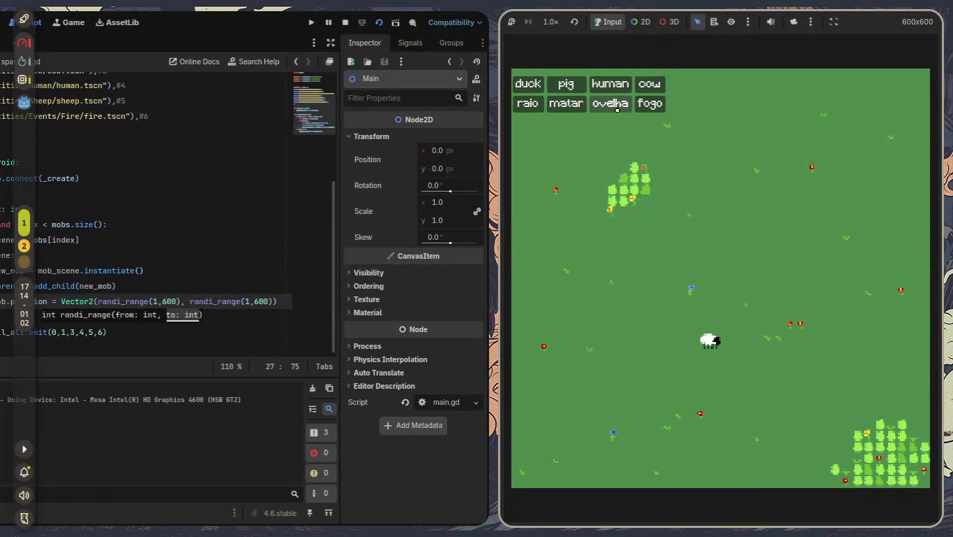
pyautogui.click(526, 103)
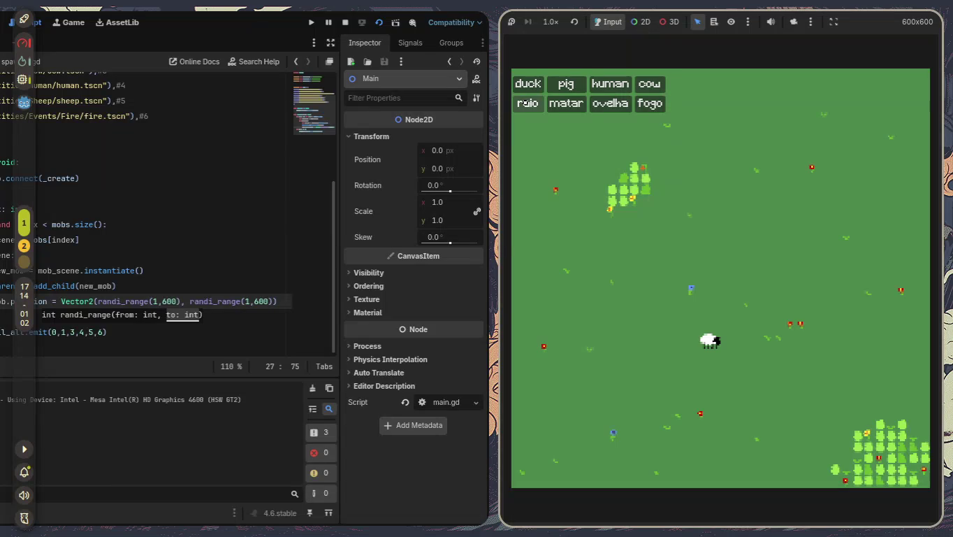
pyautogui.click(529, 103)
pyautogui.click(528, 103)
pyautogui.click(528, 103)
pyautogui.click(528, 103)
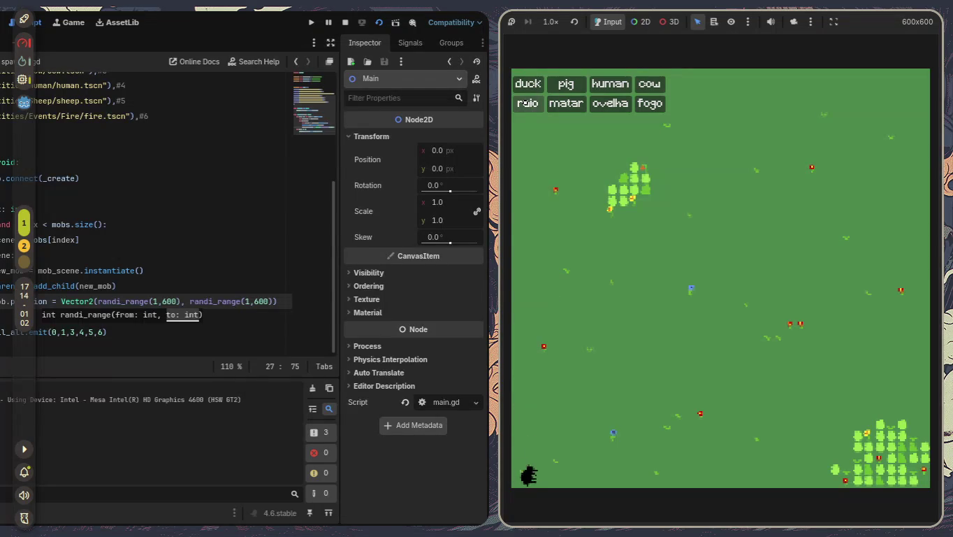
# - Stop the game, run the project once more, then stop it again
pyautogui.press('F8')
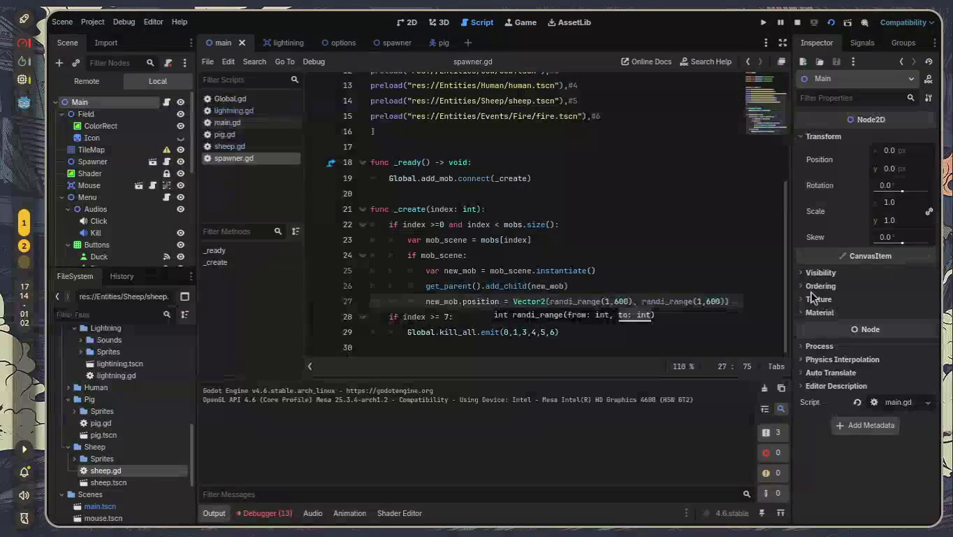
pyautogui.press('F5')
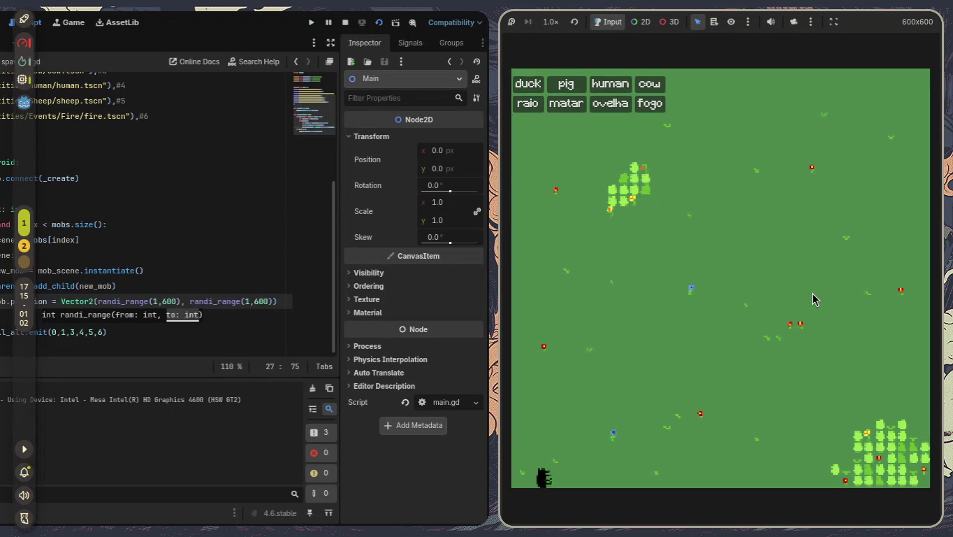
pyautogui.press('F8')
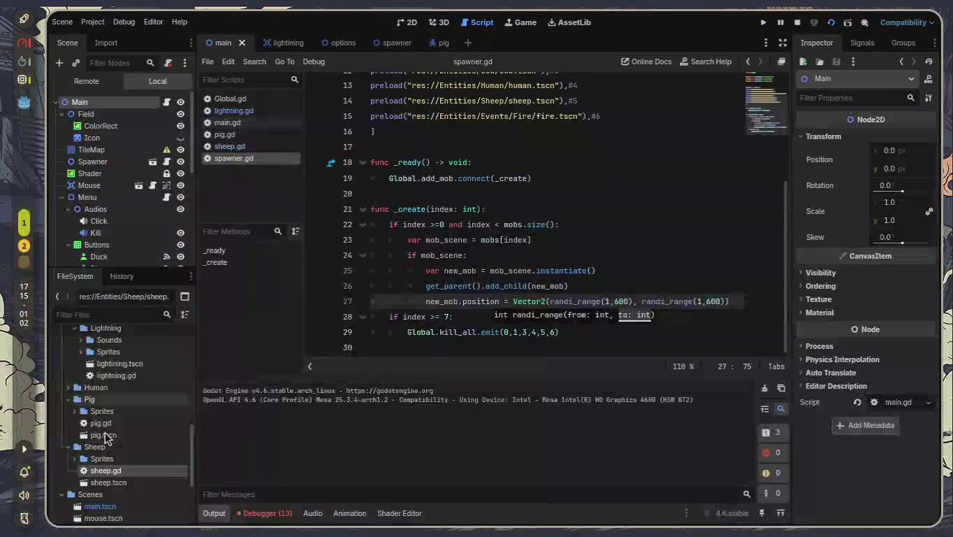
# - Review the sheep.gd script, then open the sheep.tscn scene
pyautogui.scroll(-2, 104, 447)
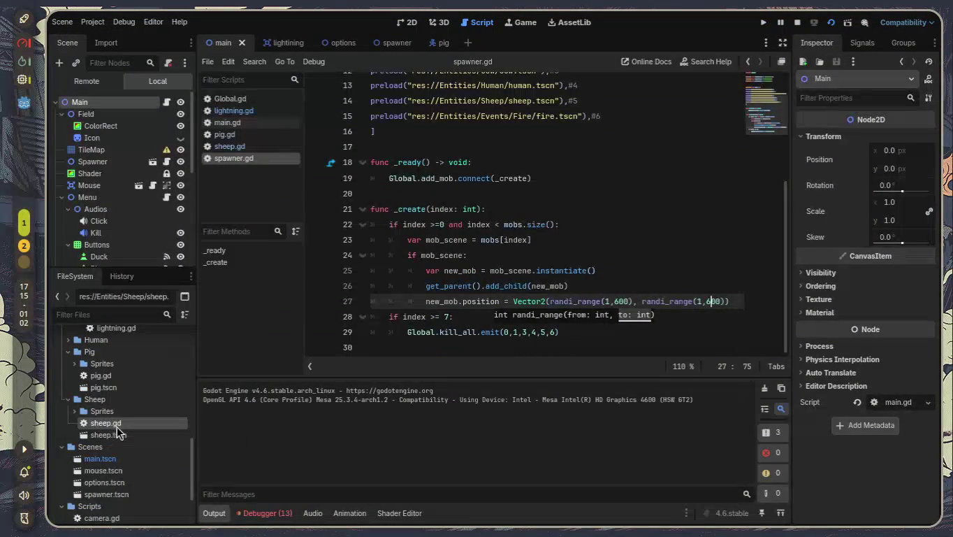
pyautogui.doubleClick(118, 424)
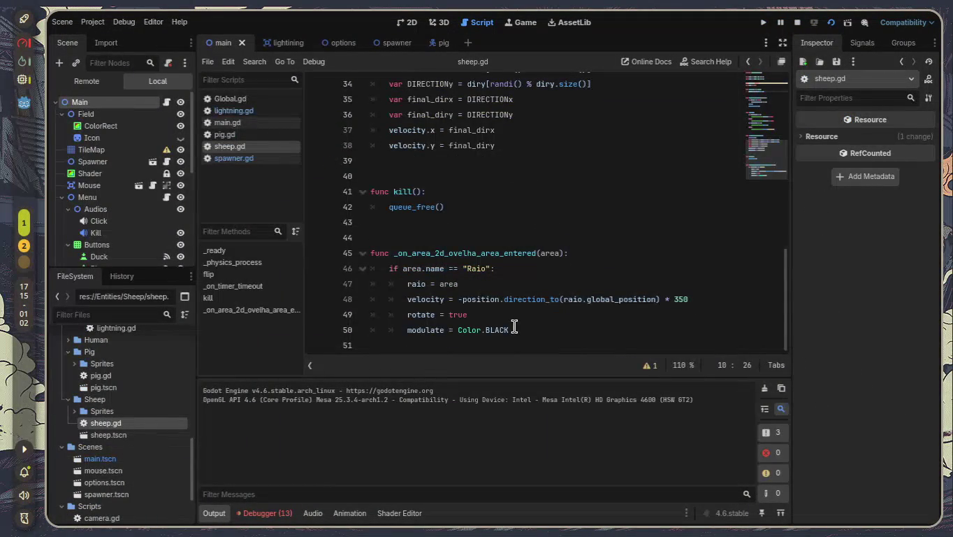
pyautogui.scroll(8, 515, 327)
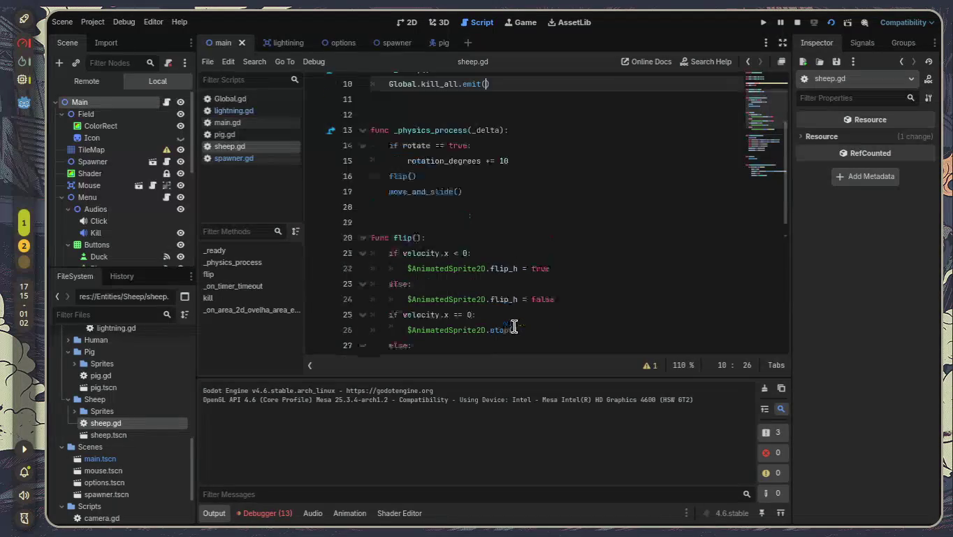
pyautogui.scroll(3, 514, 327)
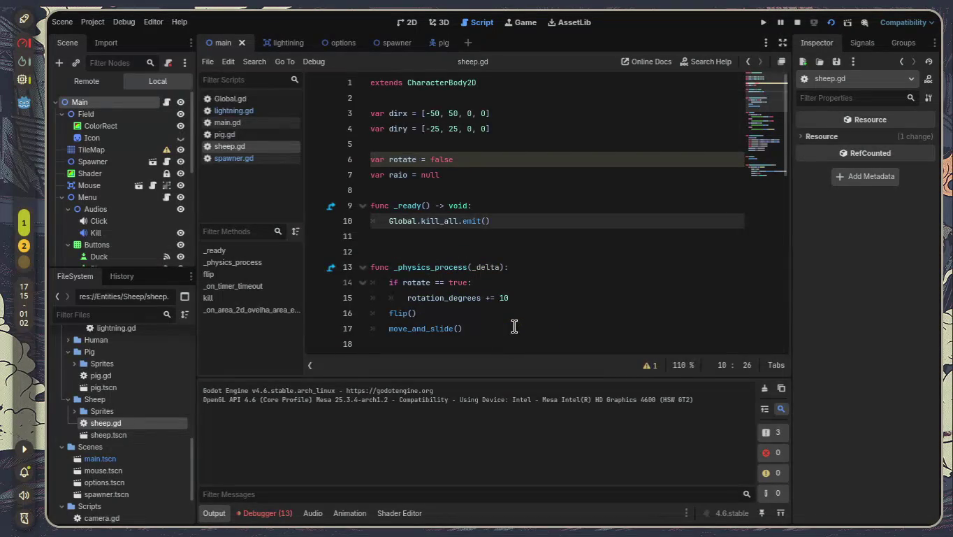
pyautogui.moveTo(471, 228)
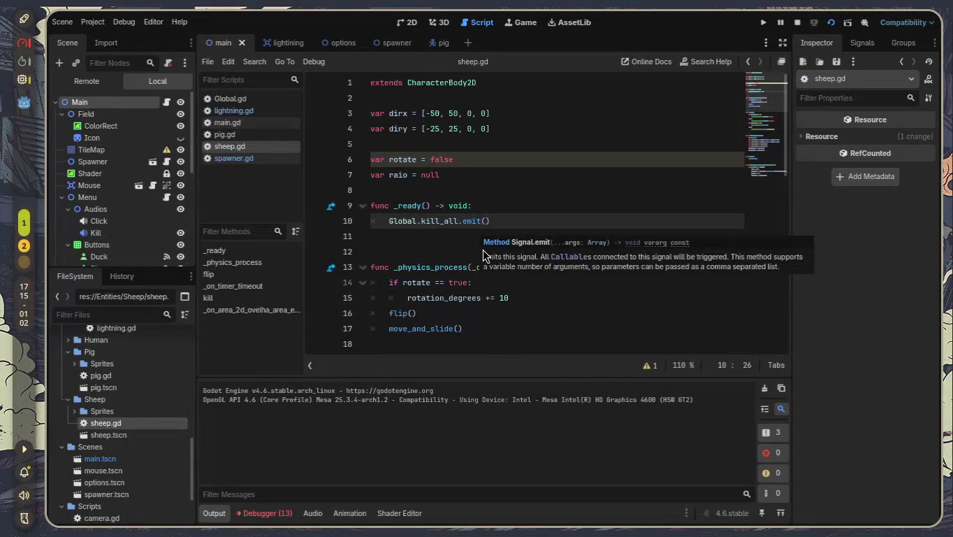
pyautogui.click(459, 250)
pyautogui.scroll(-6, 459, 250)
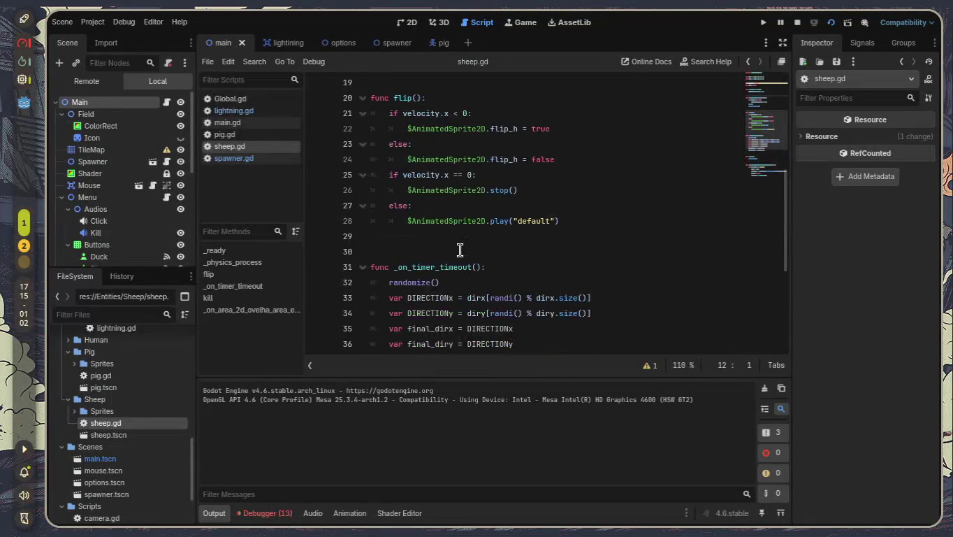
pyautogui.scroll(-5, 460, 250)
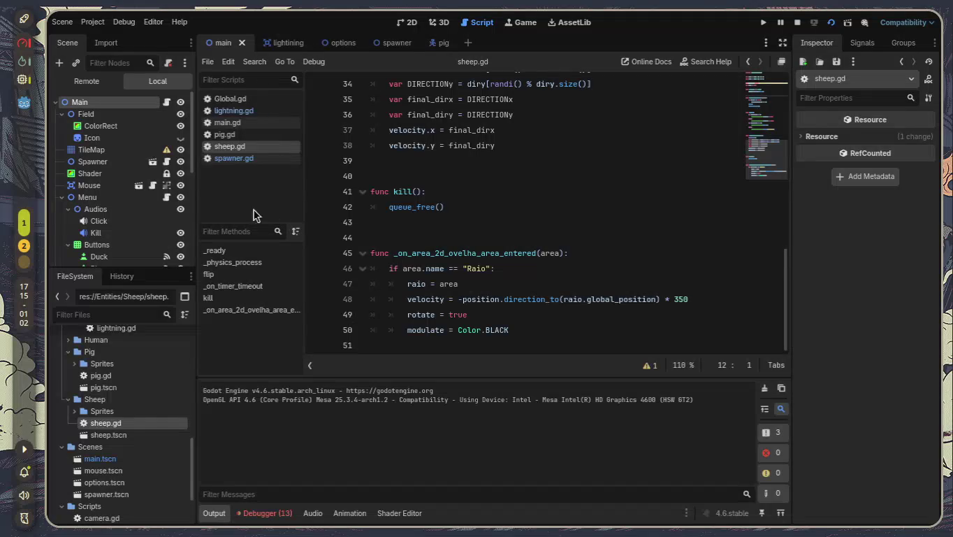
pyautogui.doubleClick(135, 435)
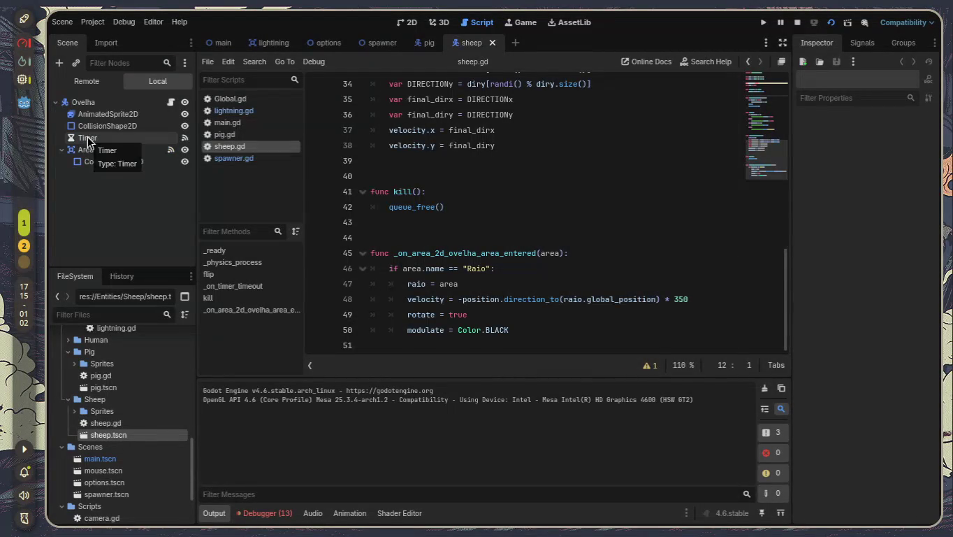
# - Disconnect the sheep Timer's timeout signal from _on_timer_timeout
pyautogui.click(87, 138)
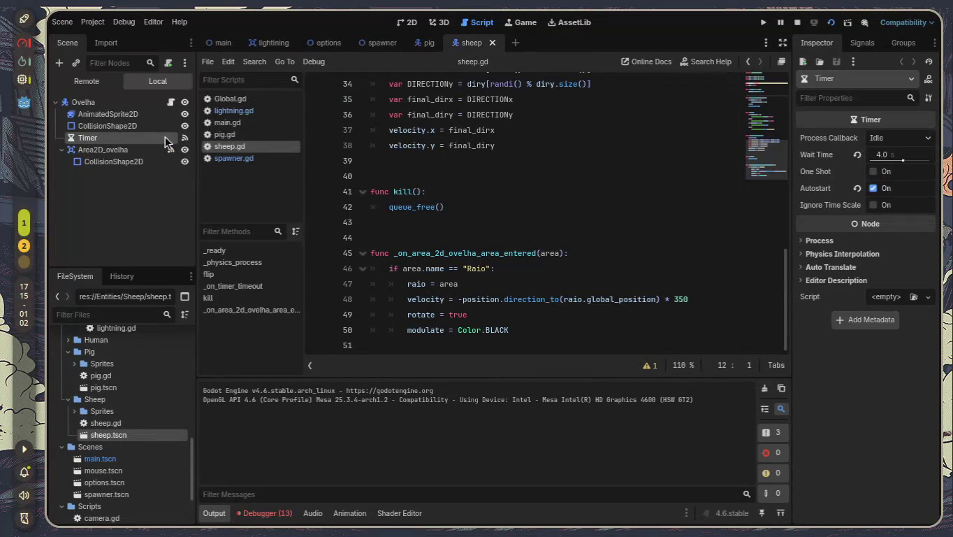
pyautogui.click(866, 45)
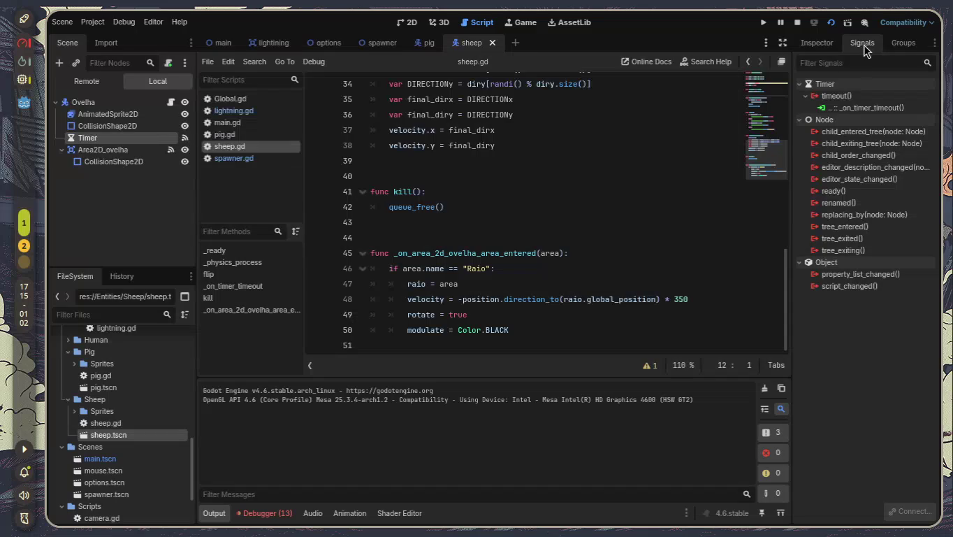
pyautogui.scroll(7, 567, 263)
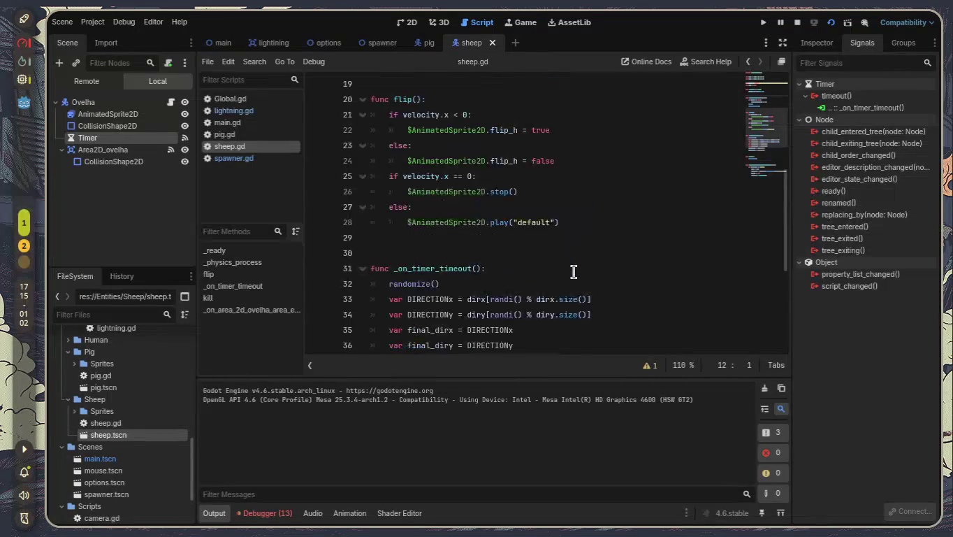
pyautogui.scroll(4, 573, 272)
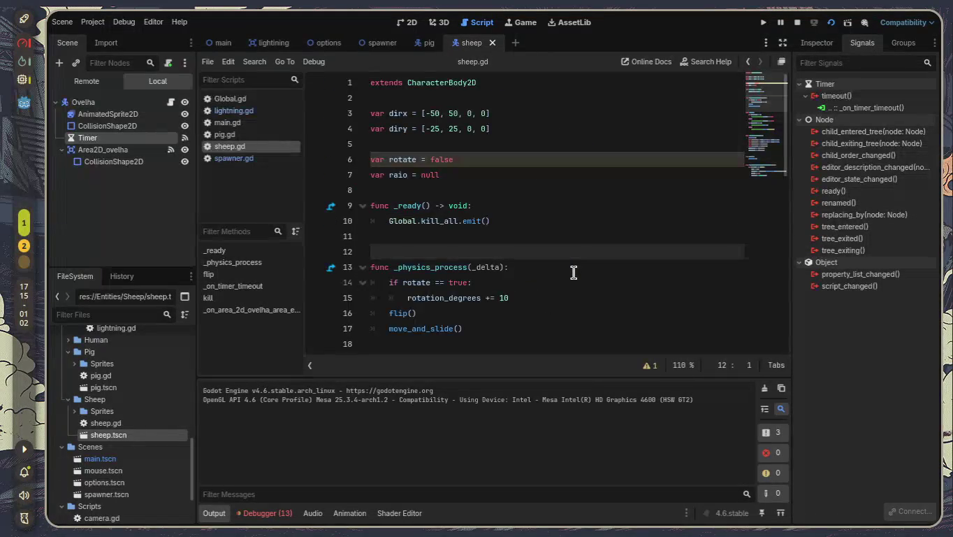
pyautogui.scroll(-11, 573, 272)
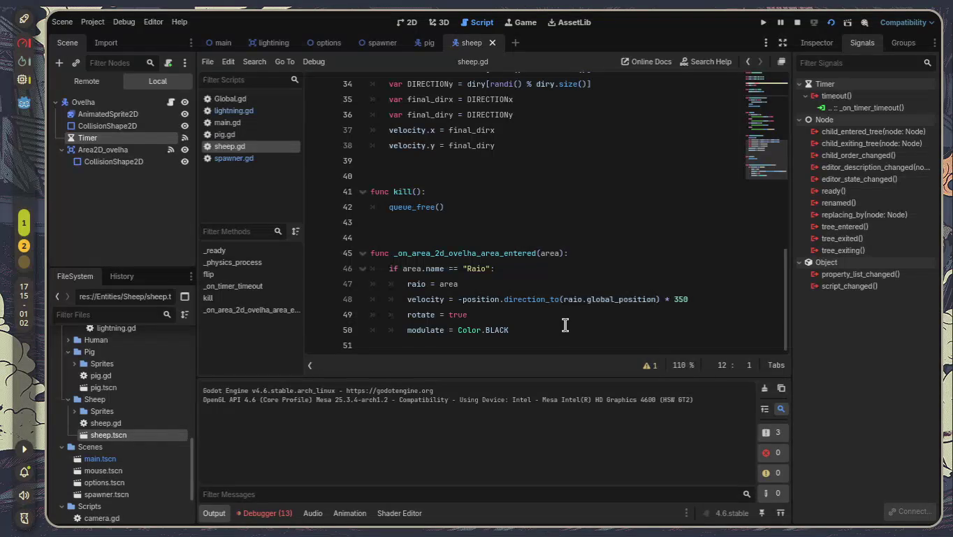
pyautogui.rightClick(863, 114)
pyautogui.click(873, 144)
# - Reconnect the Timer's timeout signal to _on_timer_timeout in sheep.gd
pyautogui.rightClick(848, 94)
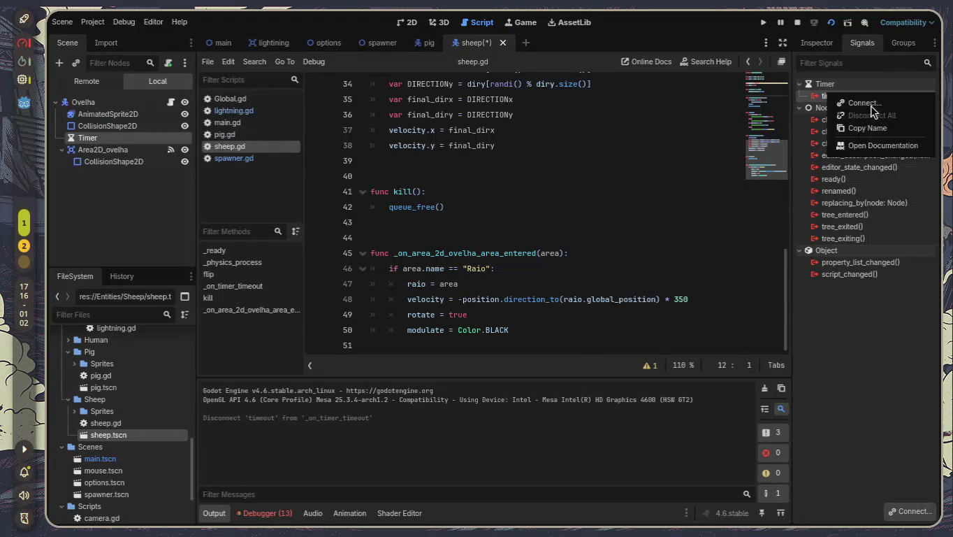
pyautogui.click(870, 107)
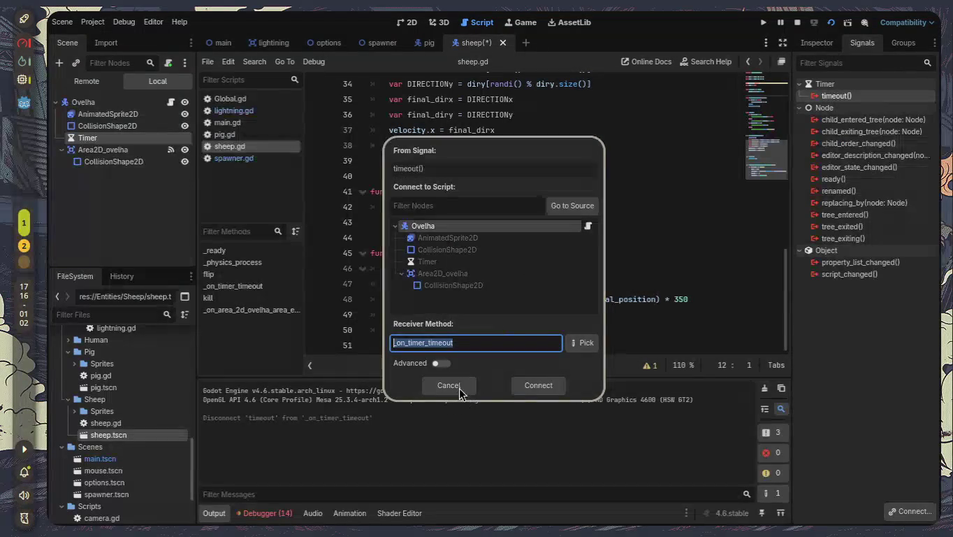
pyautogui.click(548, 380)
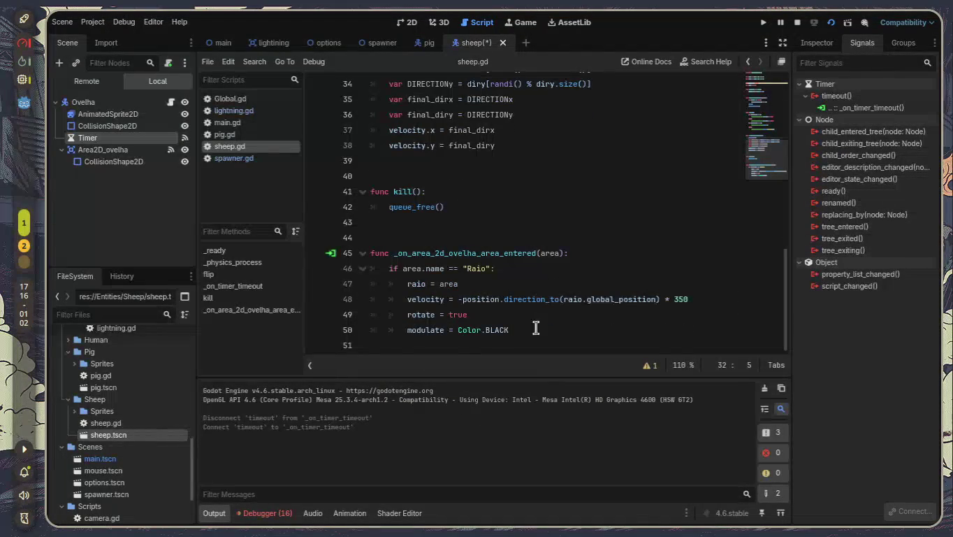
# - Add a kill() call on line 39 of _on_timer_timeout, save, and return to the main scene
pyautogui.scroll(2, 536, 328)
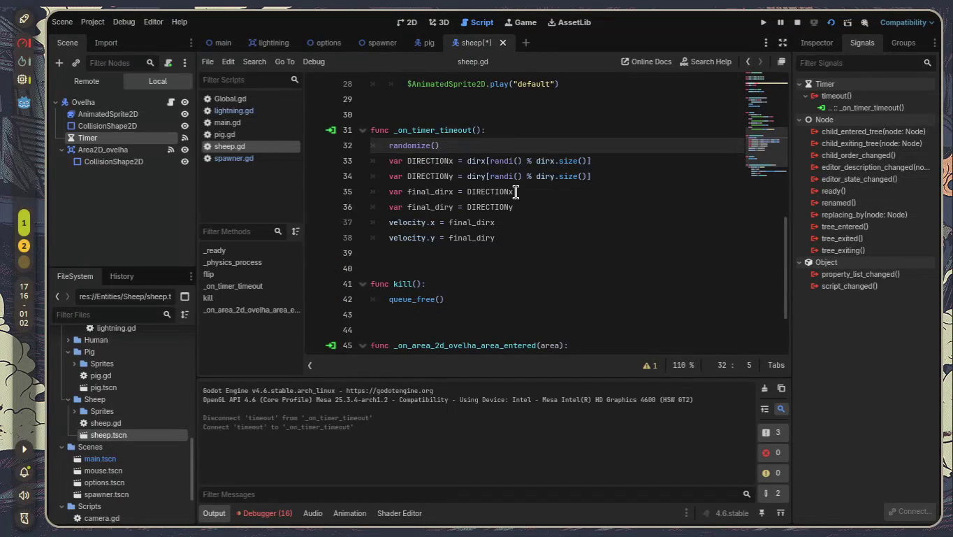
pyautogui.click(528, 227)
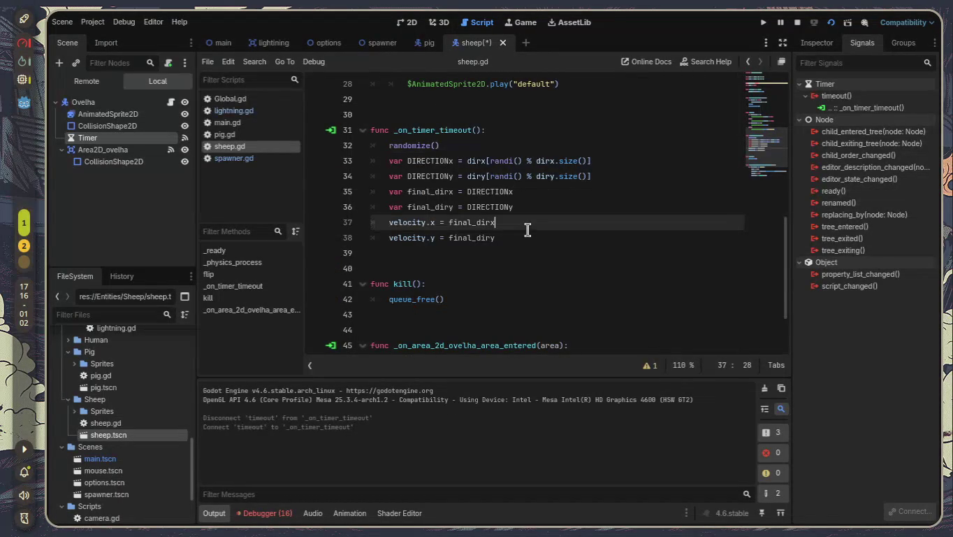
pyautogui.click(533, 236)
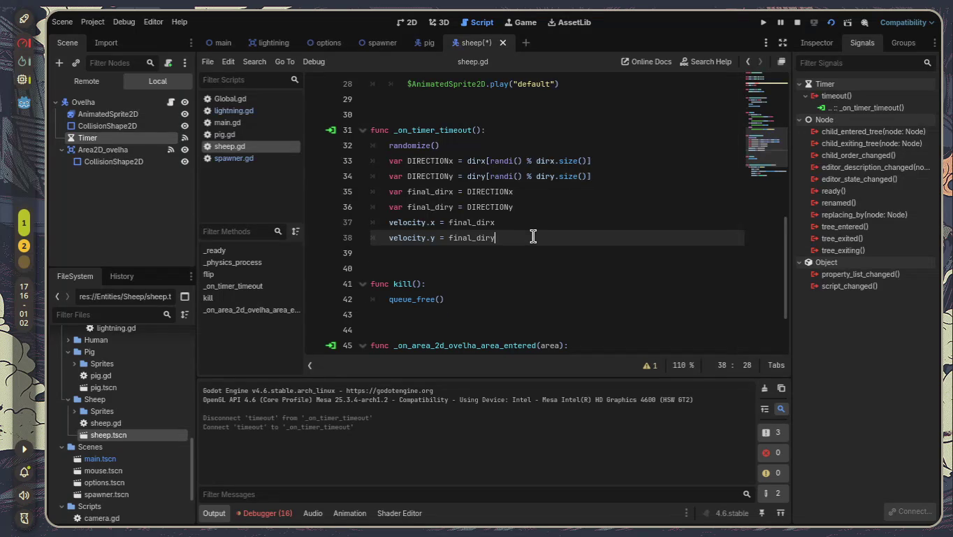
pyautogui.press('Return')
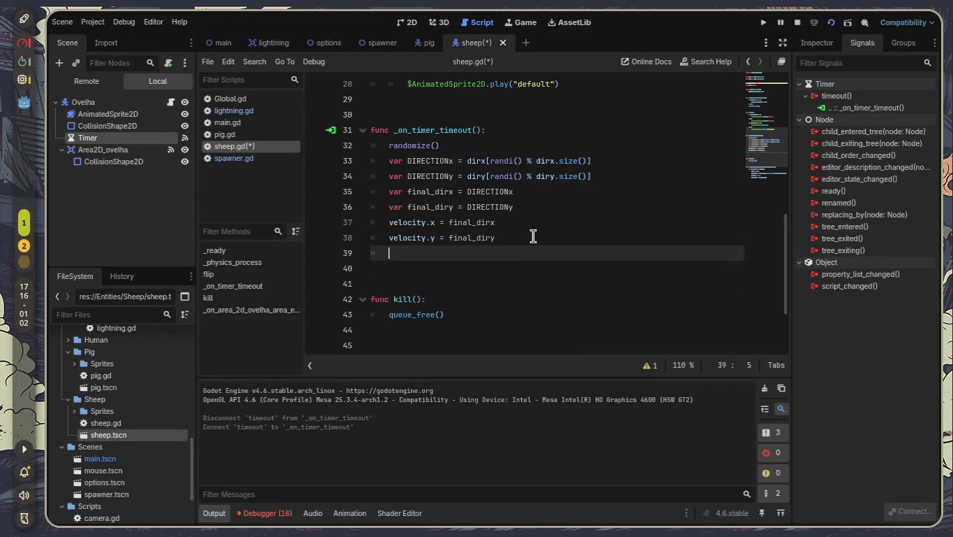
pyautogui.write('kil')
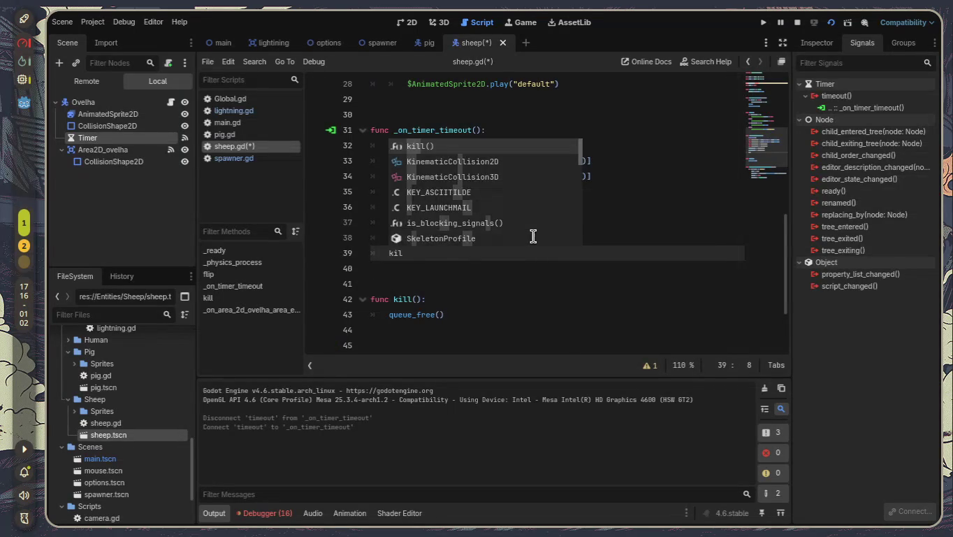
pyautogui.press('Return')
pyautogui.hotkey('ctrl', 's')
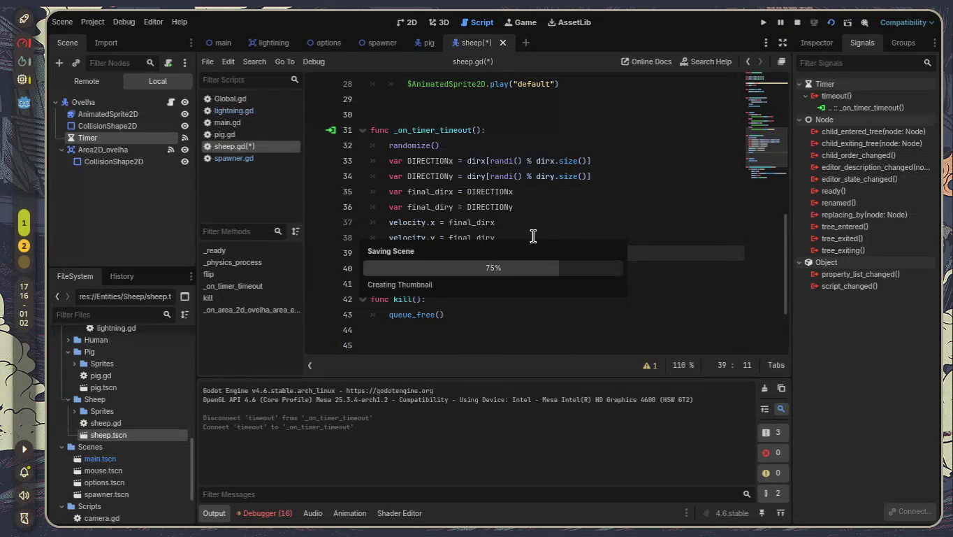
pyautogui.click(225, 45)
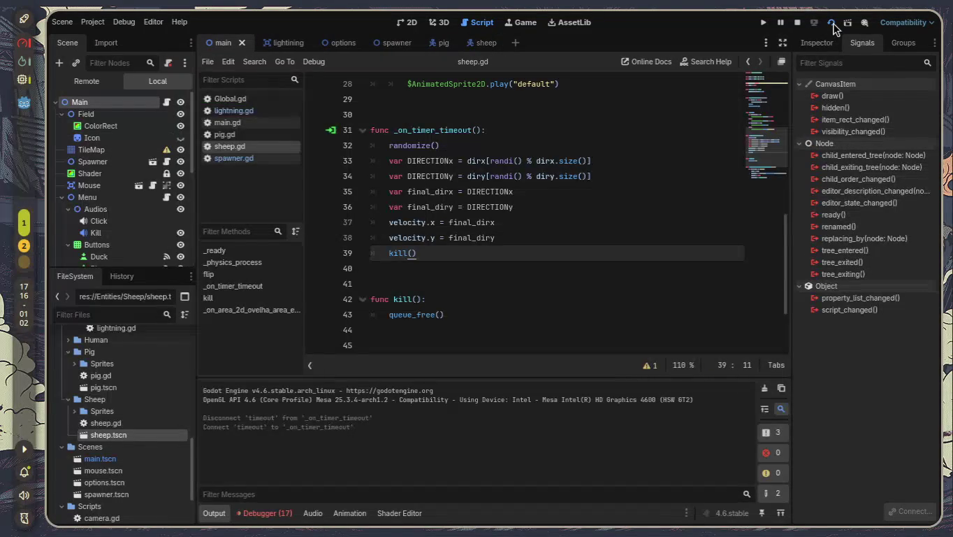
pyautogui.click(831, 25)
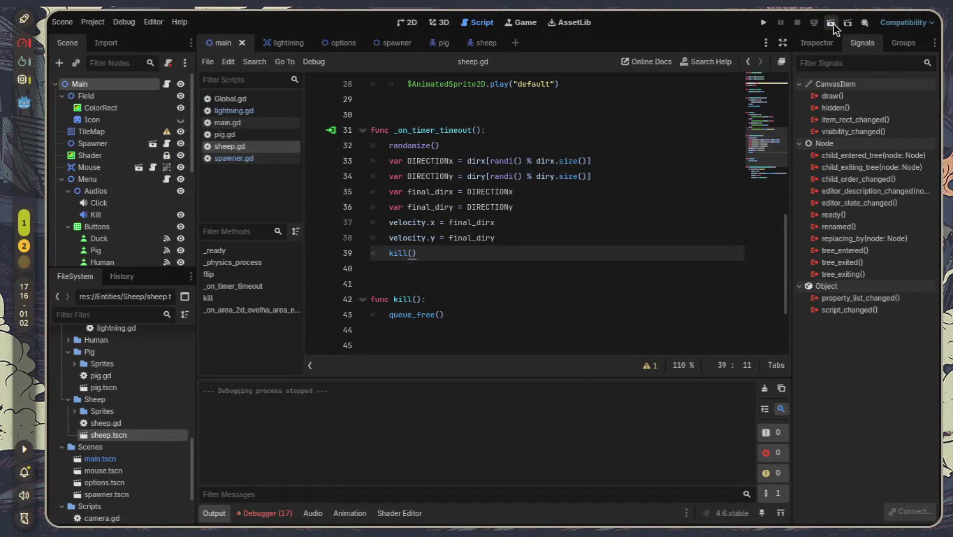
pyautogui.click(834, 24)
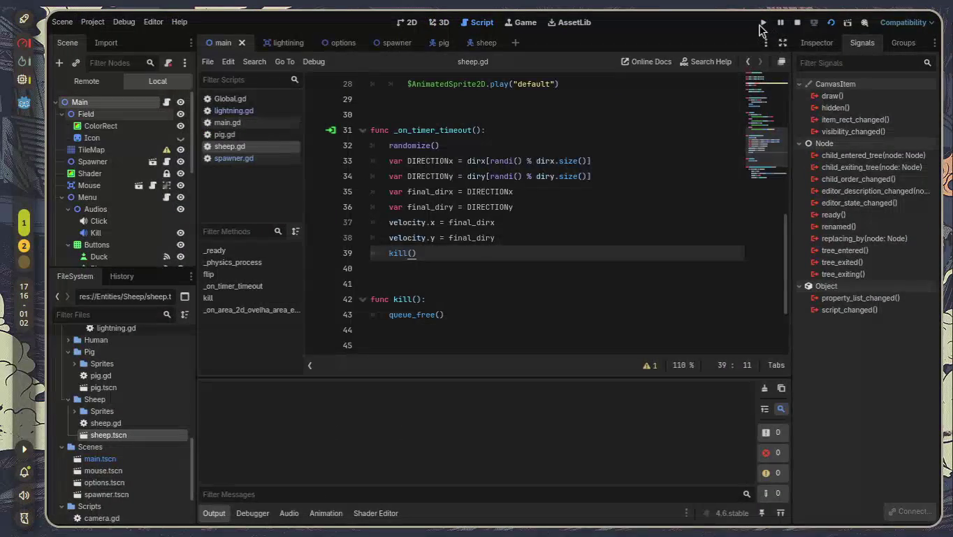
pyautogui.click(763, 24)
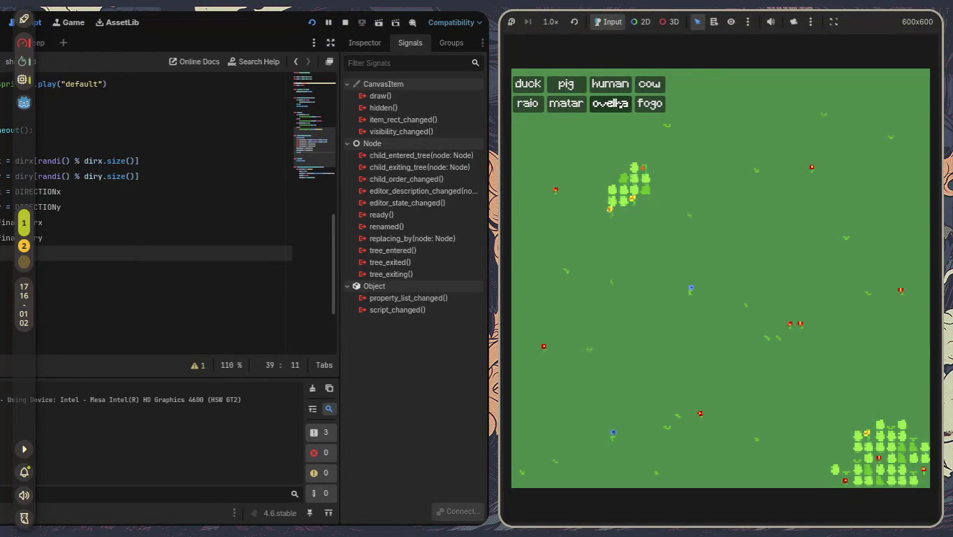
pyautogui.click(620, 104)
pyautogui.click(620, 104)
pyautogui.click(619, 104)
pyautogui.click(621, 104)
pyautogui.click(620, 105)
pyautogui.click(620, 104)
pyautogui.click(620, 104)
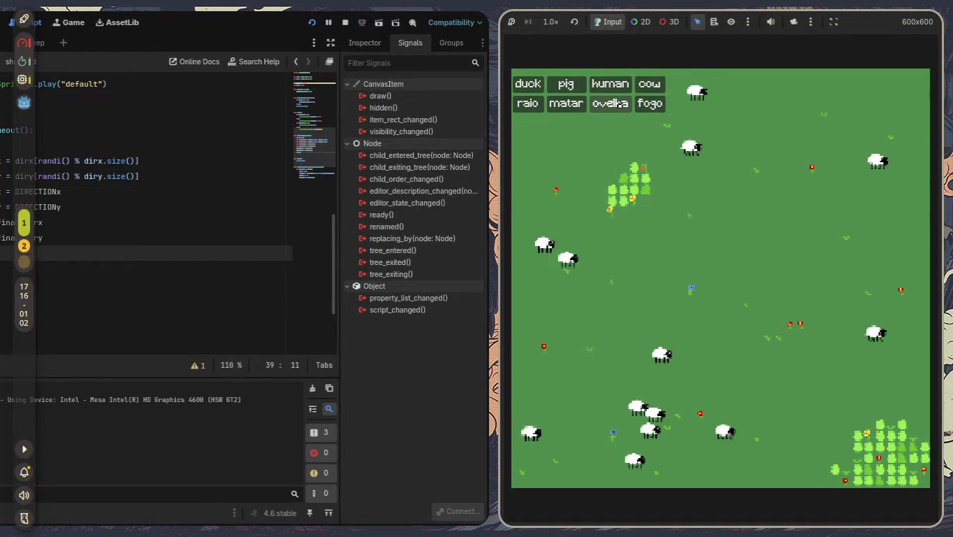
pyautogui.click(620, 104)
pyautogui.click(620, 104)
pyautogui.click(620, 104)
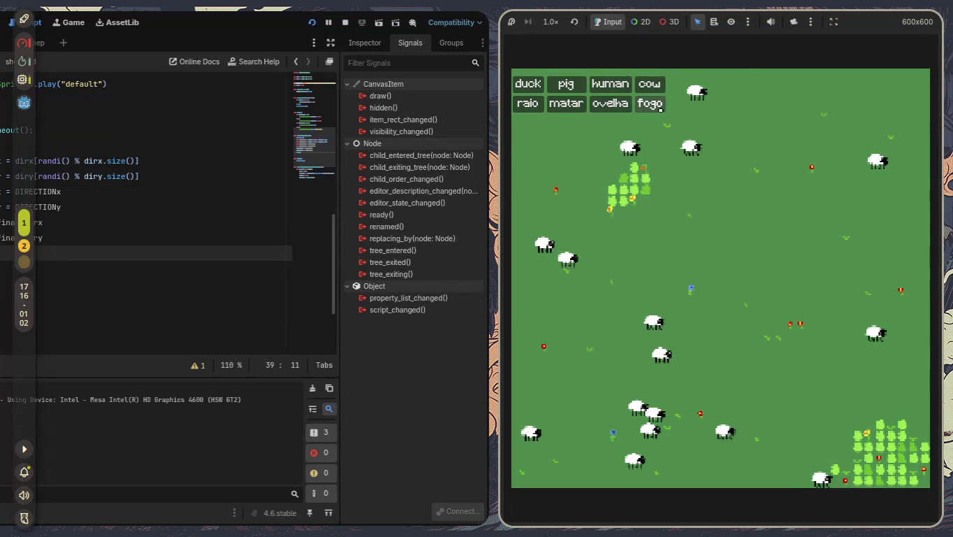
pyautogui.click(662, 109)
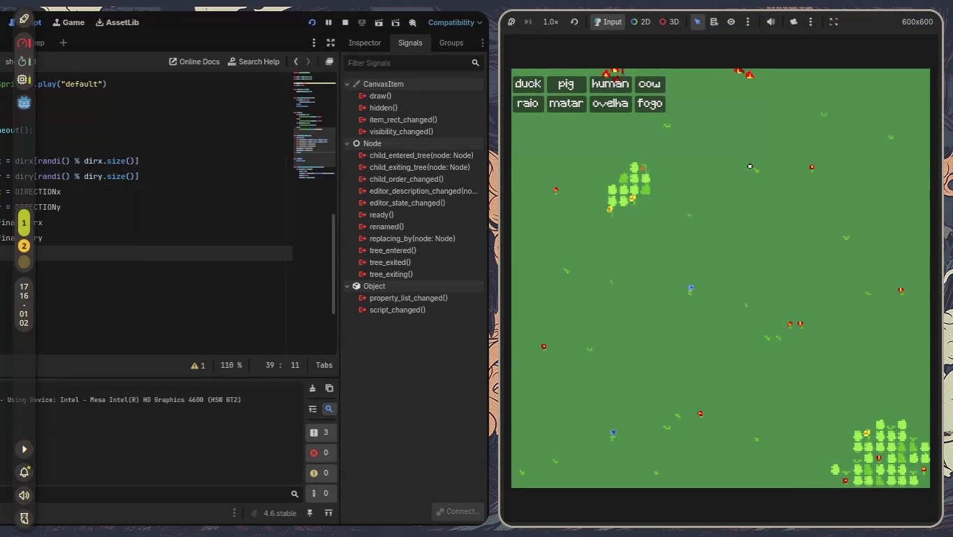
pyautogui.click(602, 105)
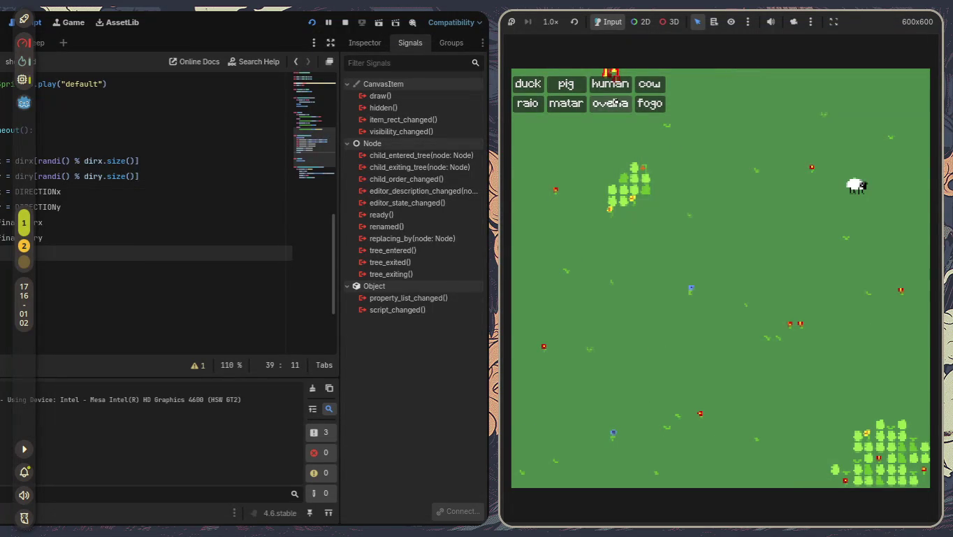
pyautogui.click(609, 104)
pyautogui.click(610, 104)
pyautogui.click(610, 104)
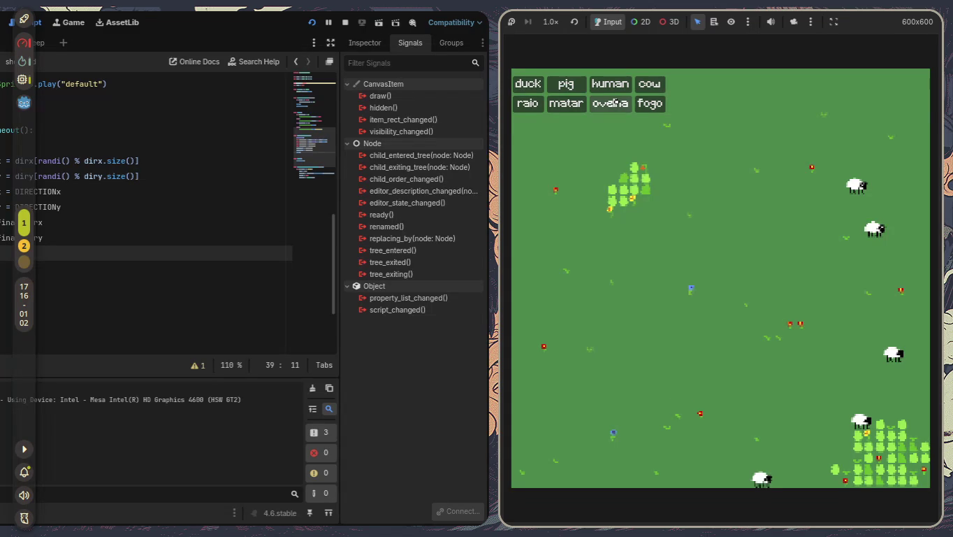
pyautogui.click(610, 103)
pyautogui.click(610, 104)
pyautogui.click(610, 103)
pyautogui.click(610, 104)
pyautogui.click(610, 104)
pyautogui.click(610, 103)
pyautogui.click(610, 103)
pyautogui.click(610, 103)
pyautogui.click(610, 104)
pyautogui.click(610, 103)
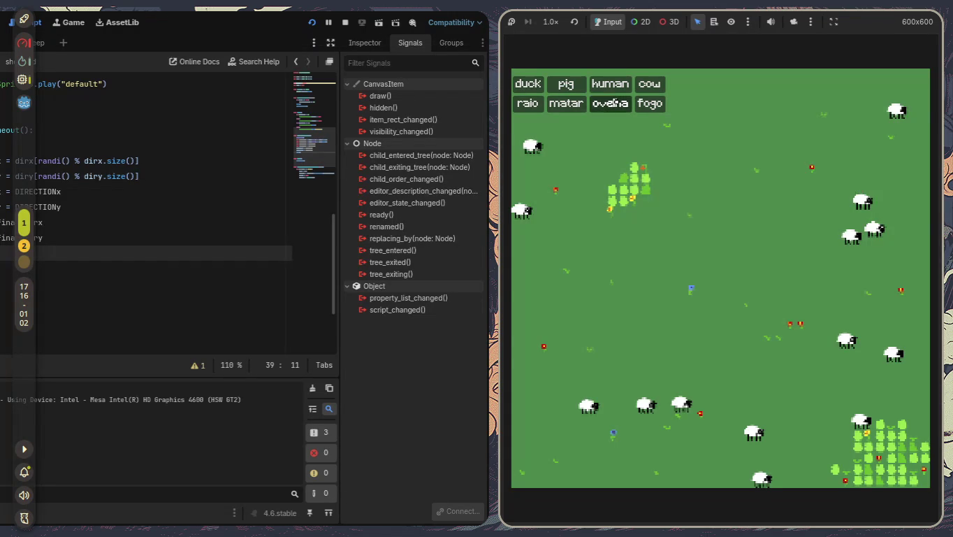
pyautogui.click(610, 104)
pyautogui.click(610, 103)
pyautogui.click(610, 103)
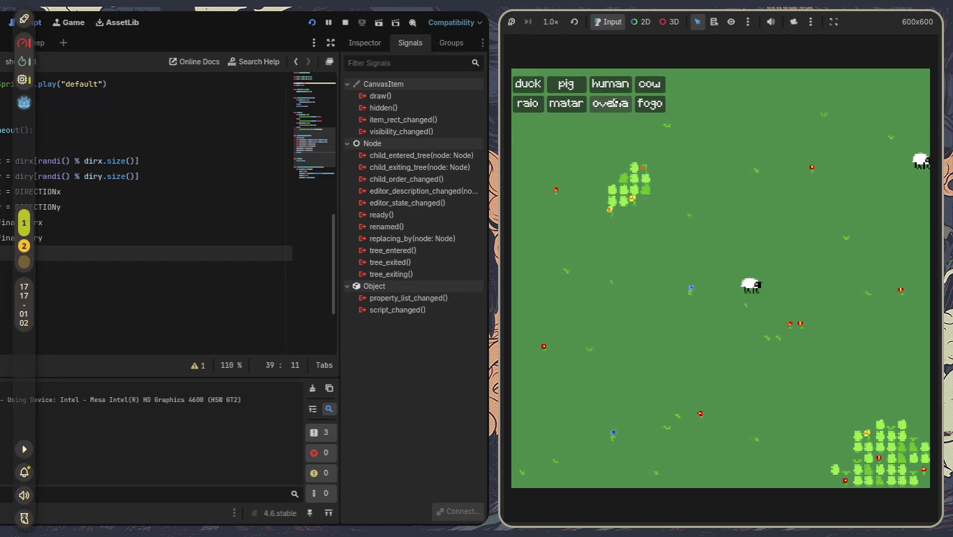
pyautogui.press('F8')
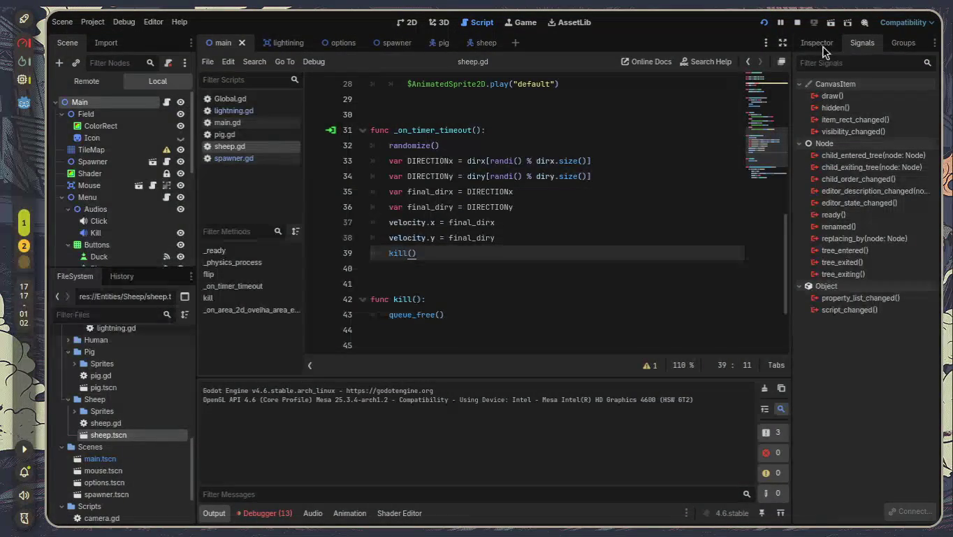
# - Add kill() after modulate = Color.BLACK in the Raio hit handler, then run the game
pyautogui.click(817, 42)
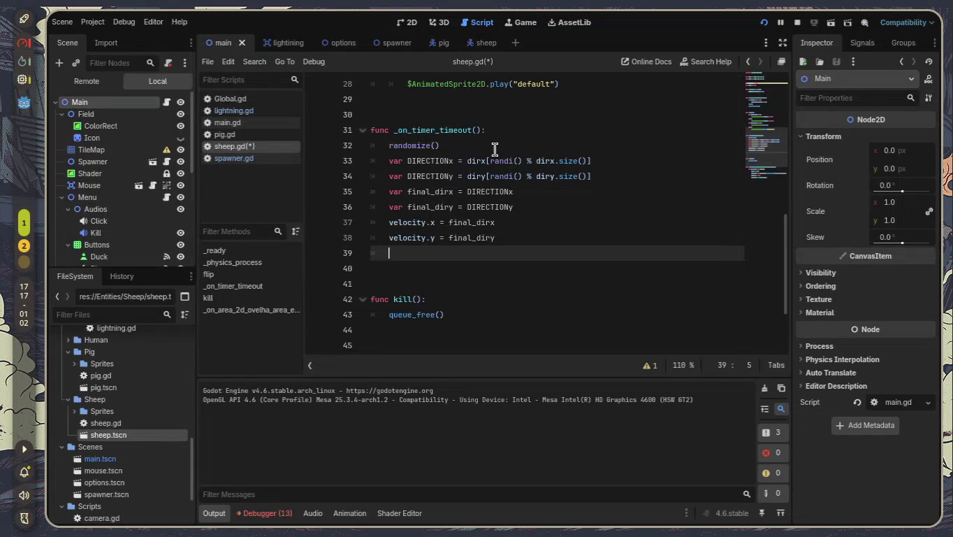
pyautogui.scroll(2, 495, 165)
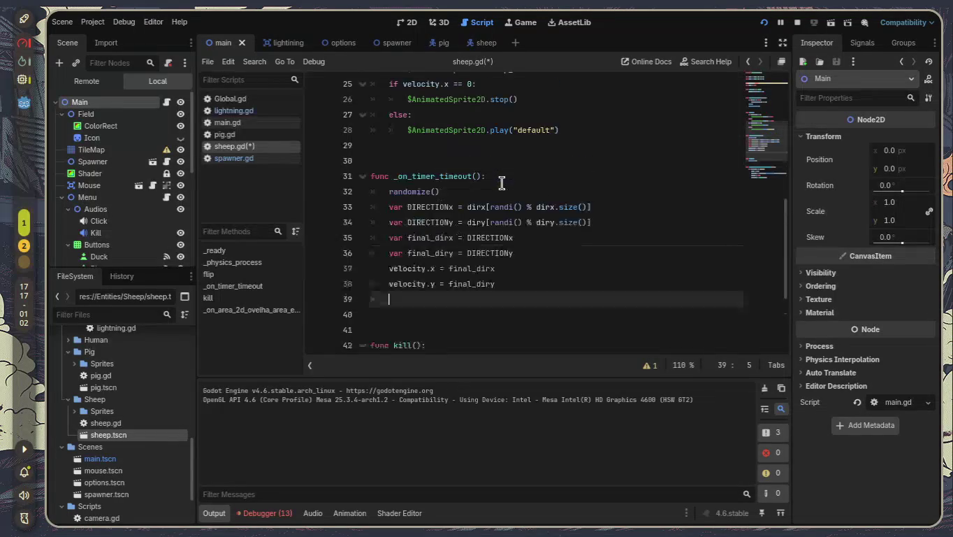
pyautogui.scroll(-3, 493, 222)
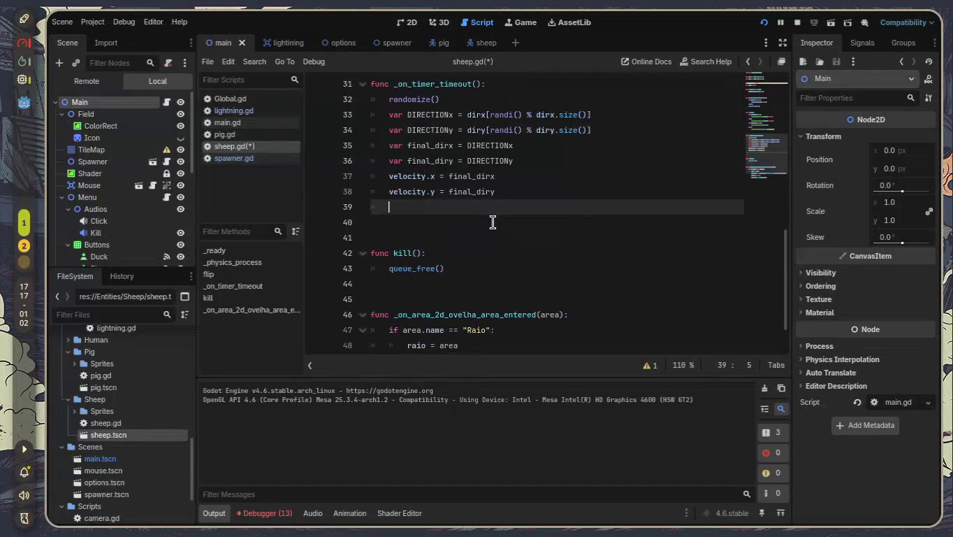
pyautogui.scroll(-1, 493, 214)
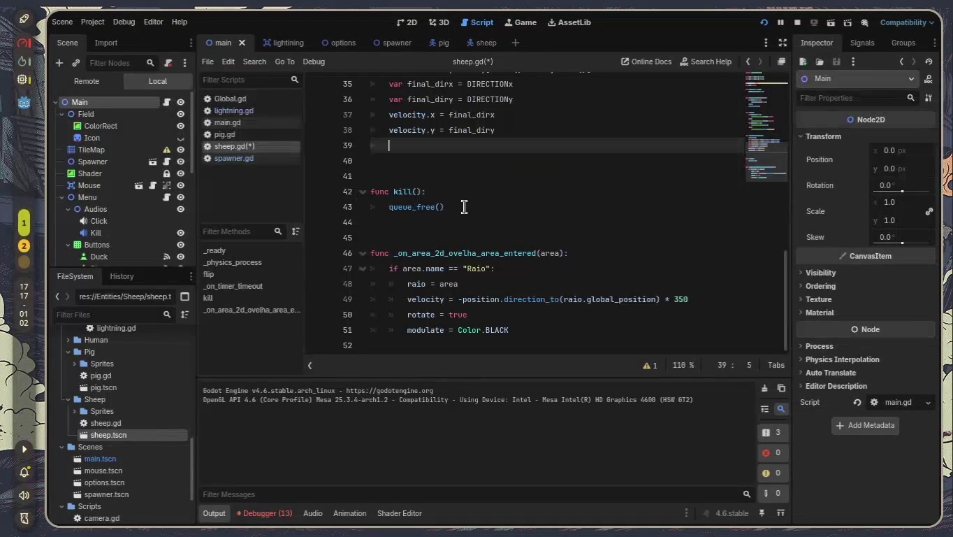
pyautogui.click(579, 332)
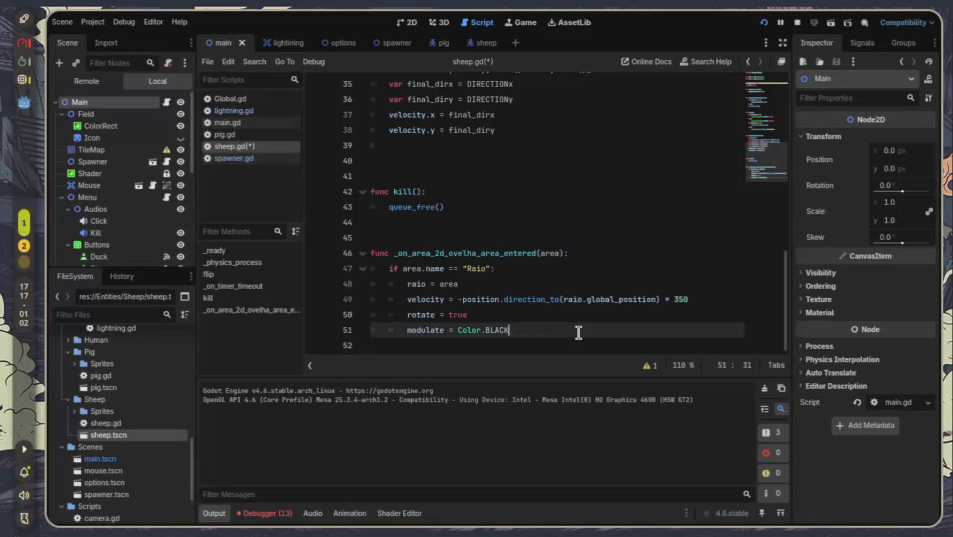
pyautogui.press('Return')
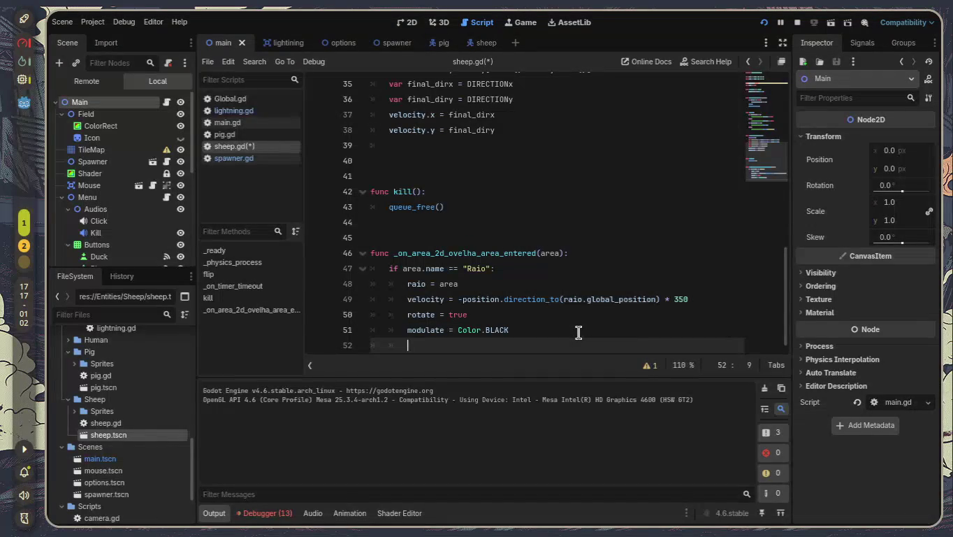
pyautogui.write('kil')
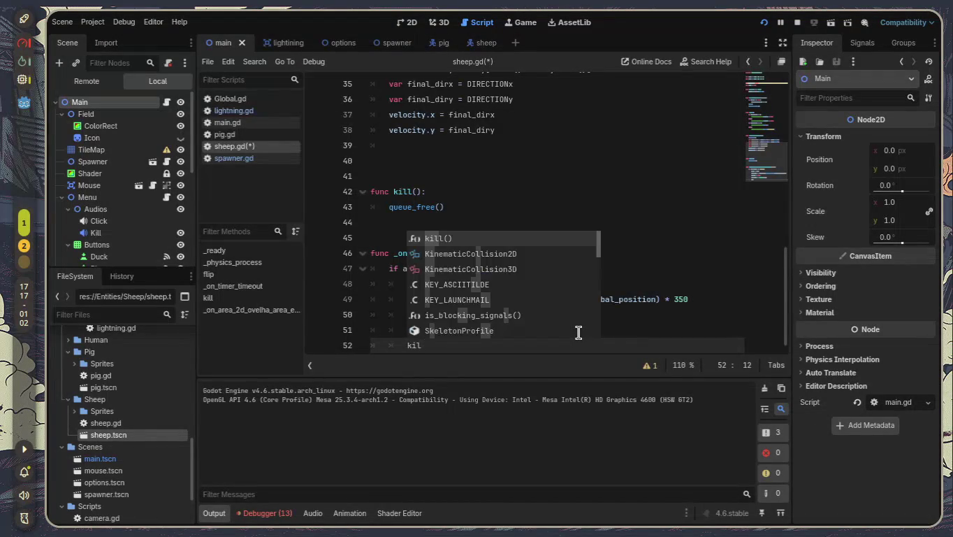
pyautogui.press('Return')
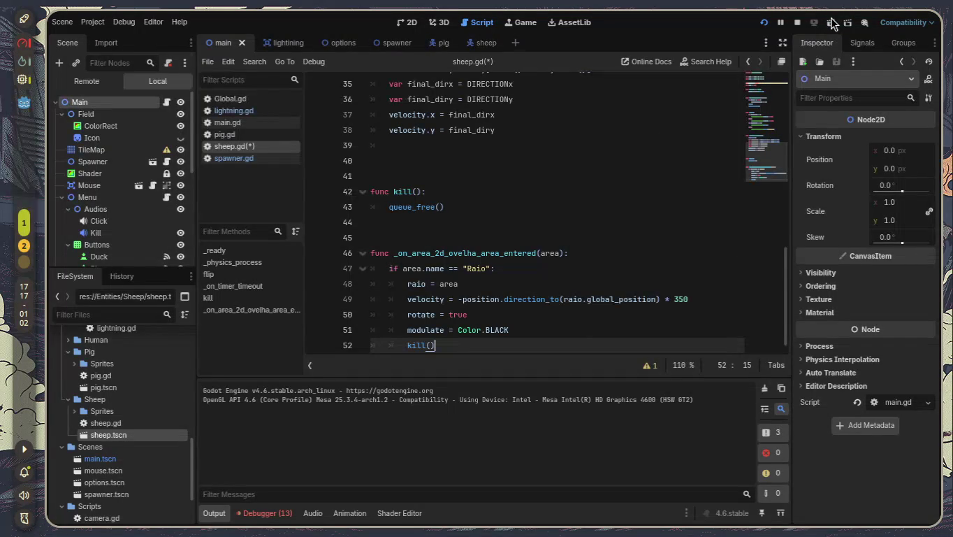
pyautogui.click(832, 24)
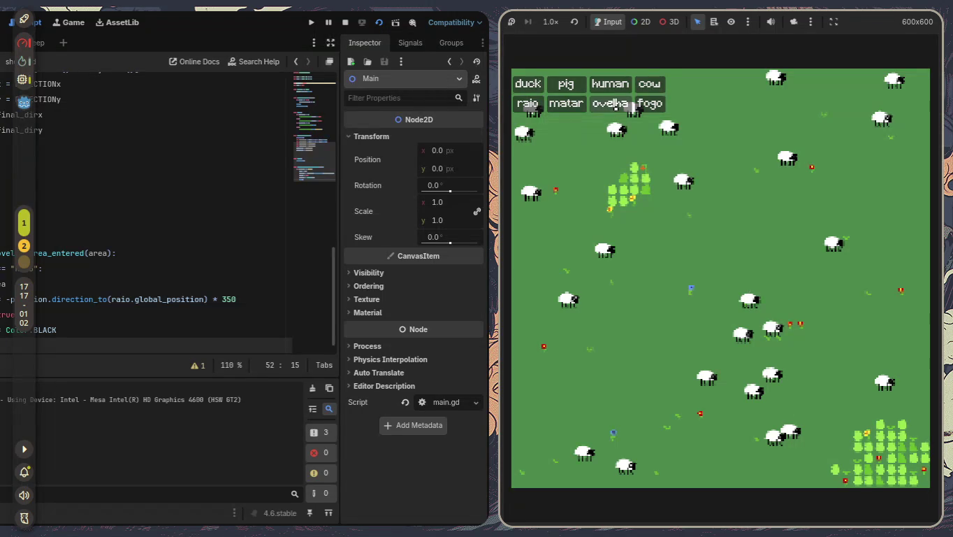
# - Spawn two more sheep with ovelha and start a fire with fogo
pyautogui.click(614, 107)
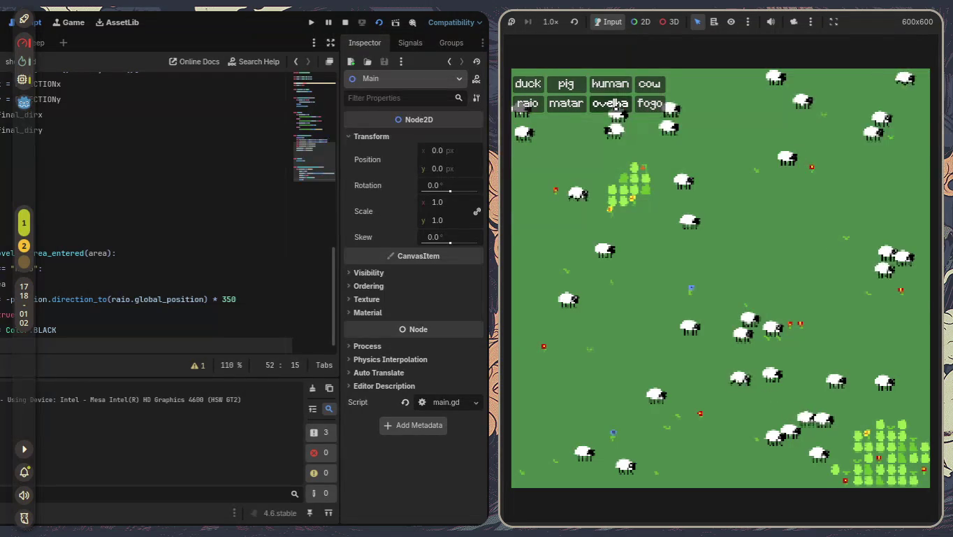
pyautogui.click(615, 107)
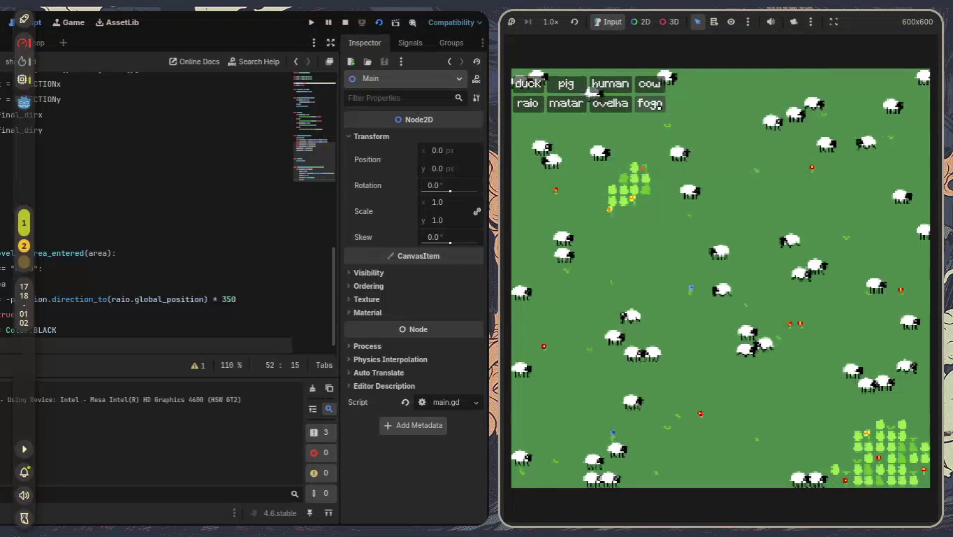
pyautogui.click(648, 103)
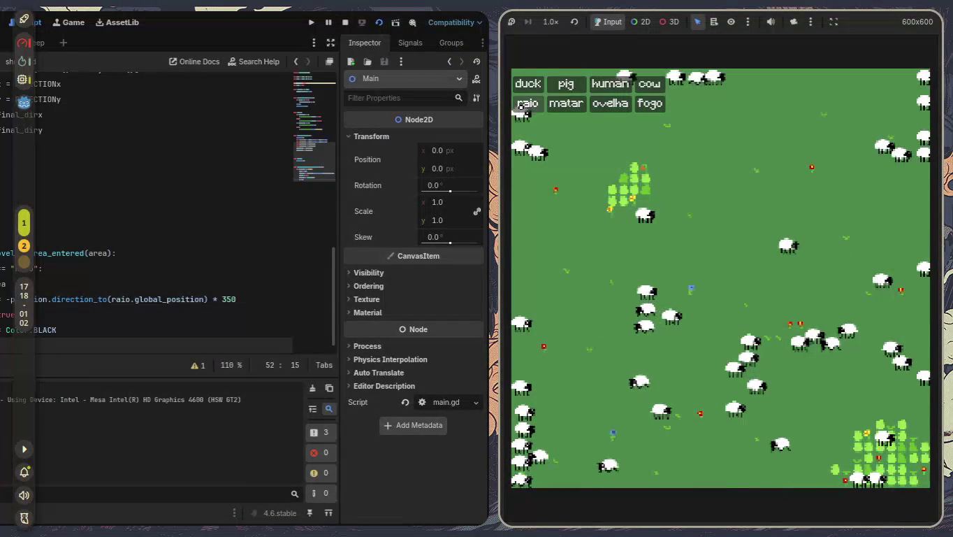
# - Strike the field with lightning eighteen times using the raio button
pyautogui.click(520, 105)
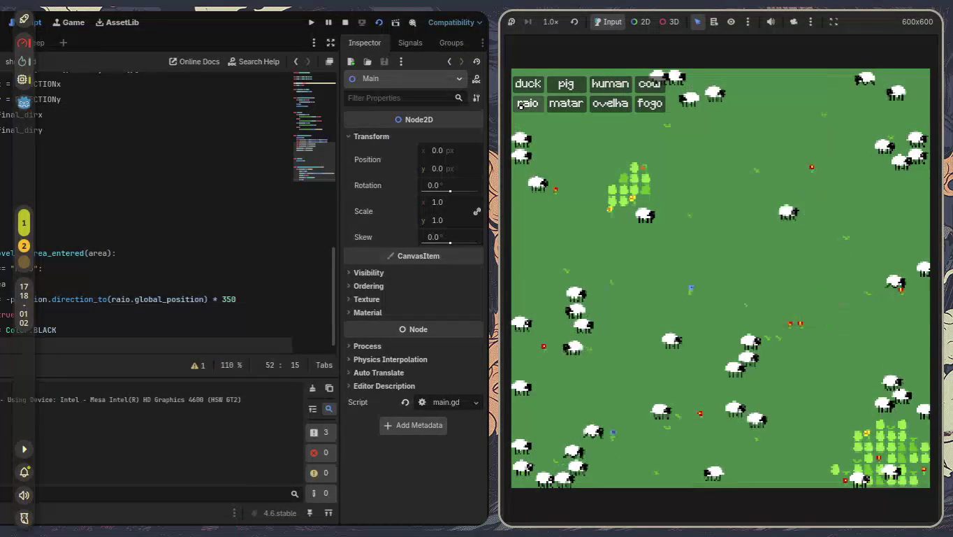
pyautogui.click(520, 105)
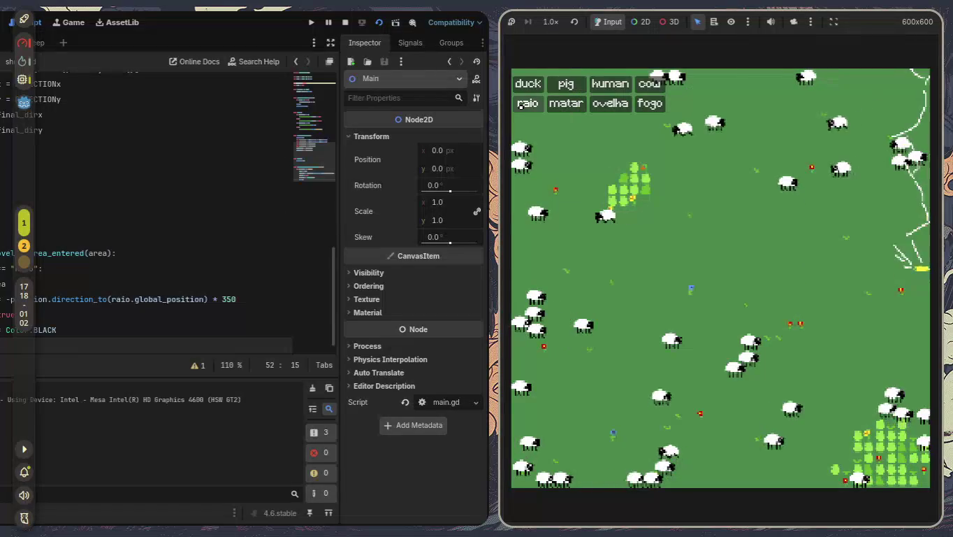
pyautogui.click(520, 105)
pyautogui.click(520, 105)
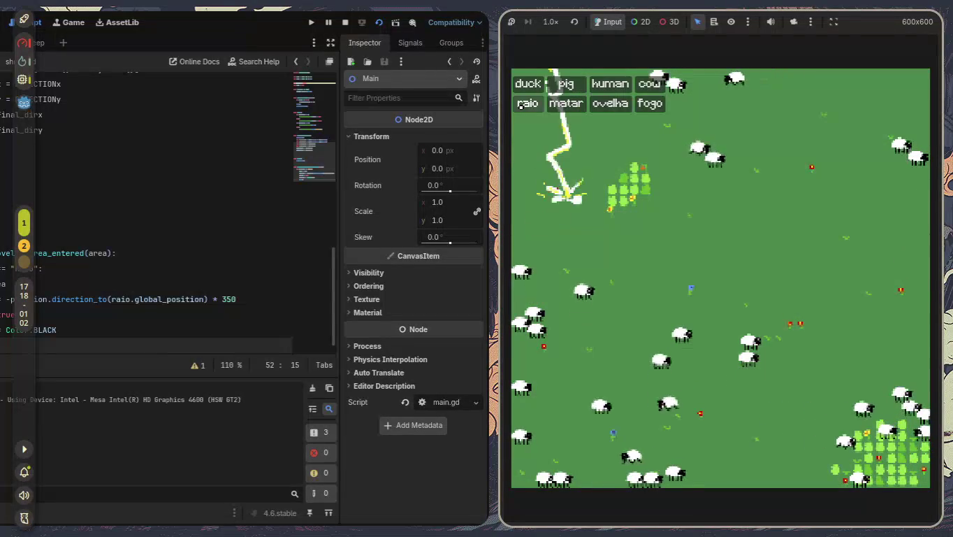
pyautogui.click(520, 105)
pyautogui.click(520, 105)
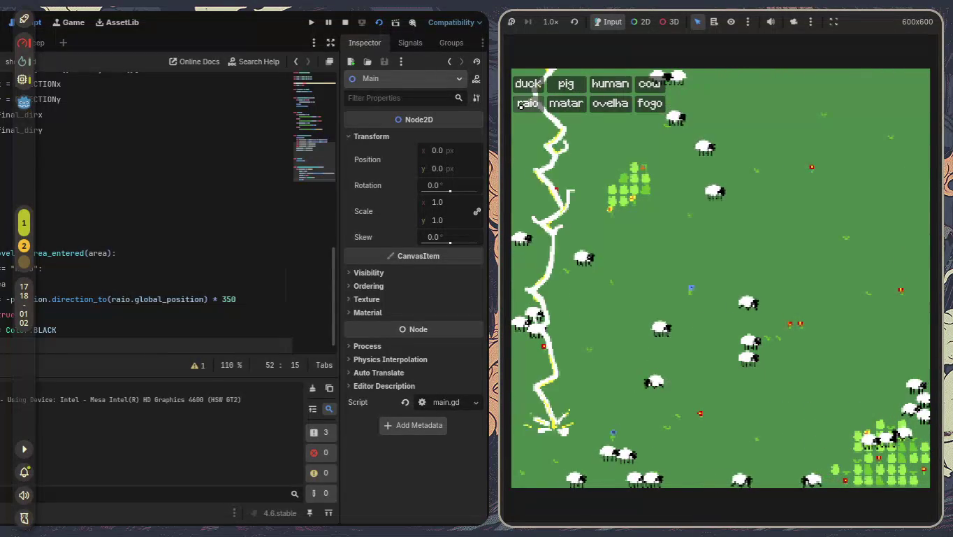
pyautogui.click(520, 105)
pyautogui.click(519, 105)
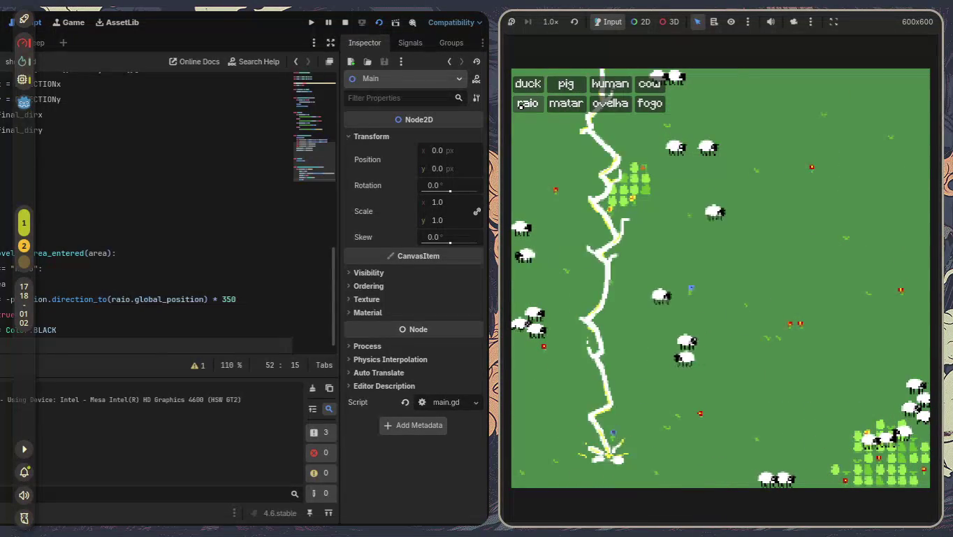
pyautogui.click(520, 104)
pyautogui.click(519, 105)
pyautogui.click(520, 105)
pyautogui.click(519, 105)
pyautogui.click(520, 105)
pyautogui.click(520, 105)
pyautogui.click(520, 105)
pyautogui.click(519, 105)
pyautogui.click(519, 105)
pyautogui.click(519, 105)
# - Spawn six pigs onto the field
pyautogui.click(550, 84)
pyautogui.click(549, 84)
pyautogui.click(551, 85)
pyautogui.click(551, 86)
pyautogui.click(550, 85)
pyautogui.click(551, 86)
pyautogui.click(550, 84)
pyautogui.click(550, 84)
pyautogui.click(550, 85)
pyautogui.click(550, 85)
pyautogui.click(551, 85)
pyautogui.click(550, 86)
pyautogui.click(550, 85)
pyautogui.click(550, 84)
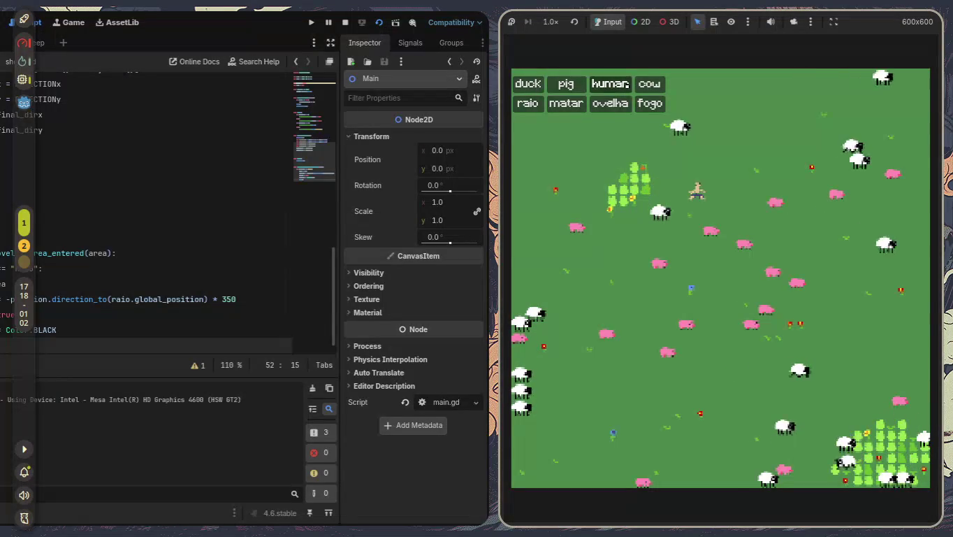
# - Spawn two humans and two cows, then kill every animal on the field
pyautogui.click(610, 84)
pyautogui.click(610, 85)
pyautogui.click(610, 85)
pyautogui.click(610, 84)
pyautogui.click(610, 84)
pyautogui.click(610, 85)
pyautogui.click(651, 84)
pyautogui.click(650, 84)
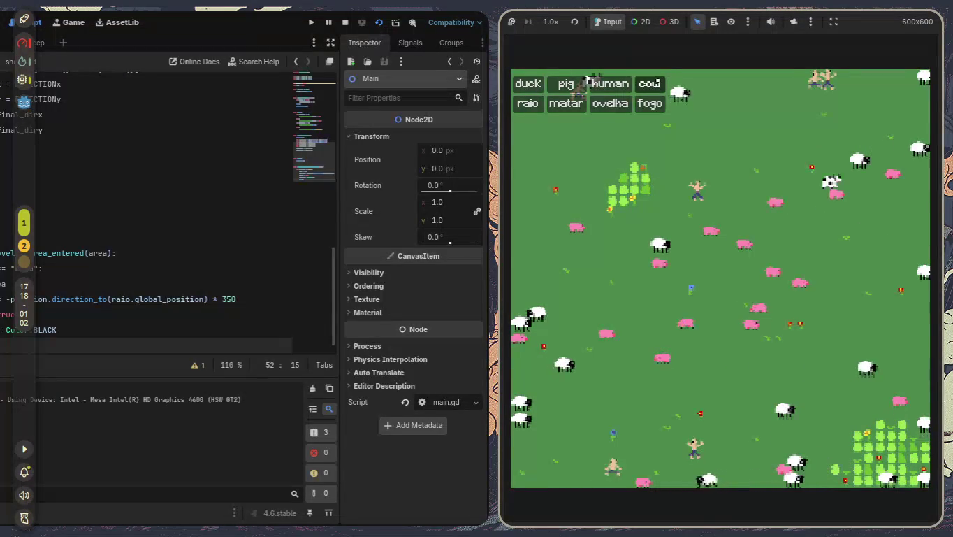
pyautogui.click(650, 85)
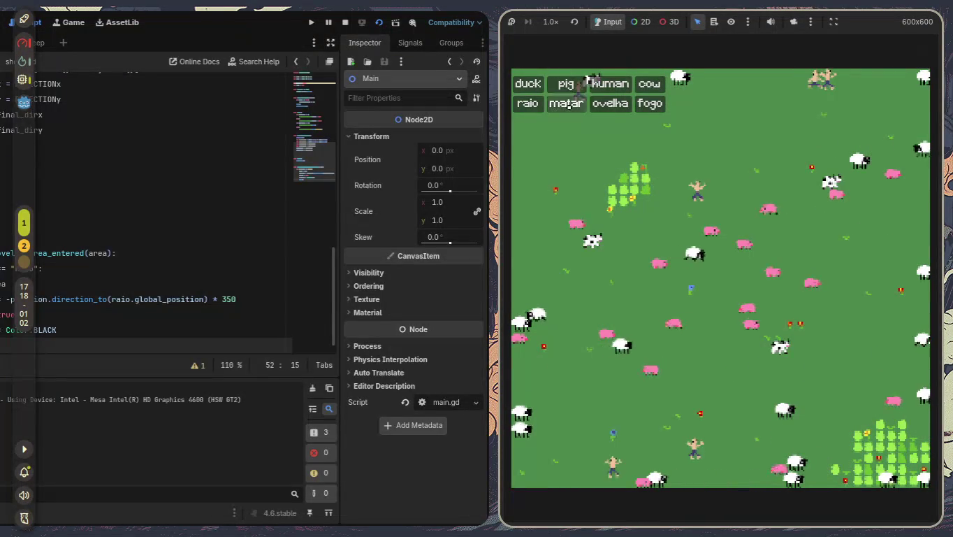
pyautogui.click(568, 104)
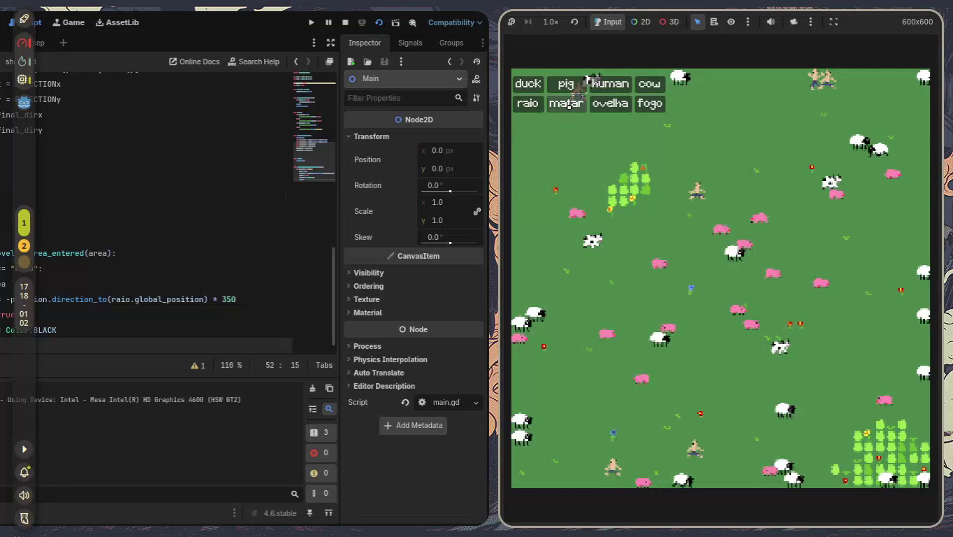
# - Spawn four sheep and start seven fires across the field
pyautogui.click(607, 104)
pyautogui.click(607, 105)
pyautogui.click(606, 104)
pyautogui.click(607, 104)
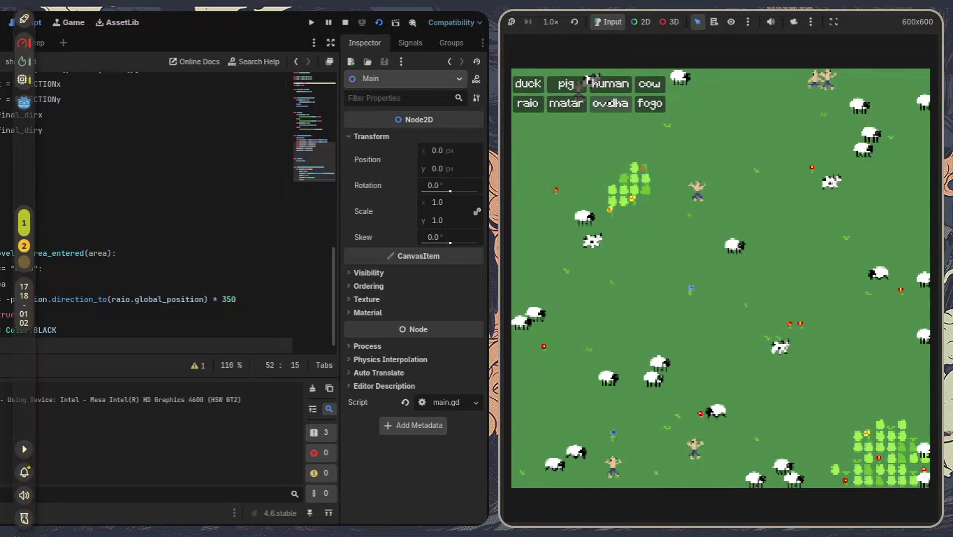
pyautogui.click(607, 104)
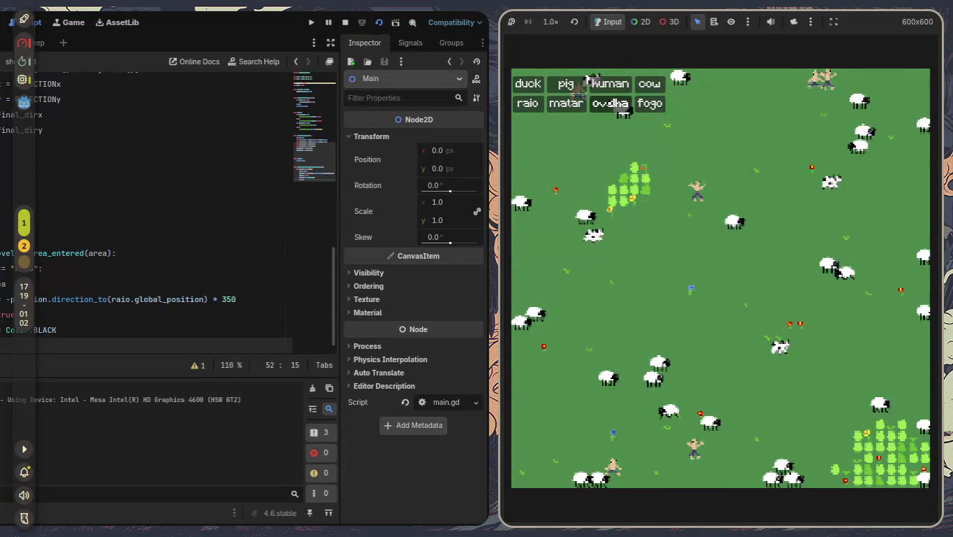
pyautogui.click(607, 104)
pyautogui.click(649, 104)
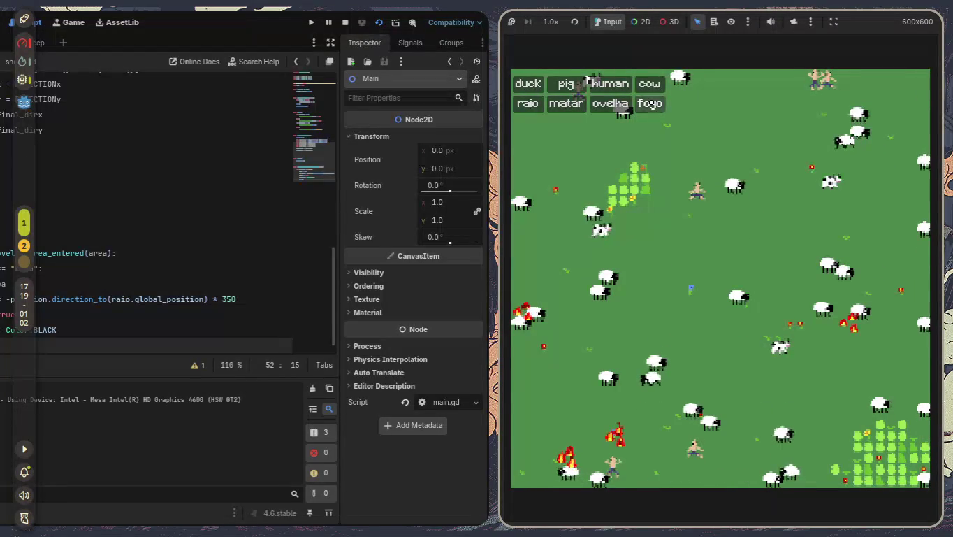
pyautogui.click(649, 104)
pyautogui.click(649, 104)
pyautogui.click(650, 104)
pyautogui.click(649, 103)
pyautogui.click(650, 103)
pyautogui.click(649, 104)
# - Spawn eight more cows and two humans
pyautogui.click(649, 84)
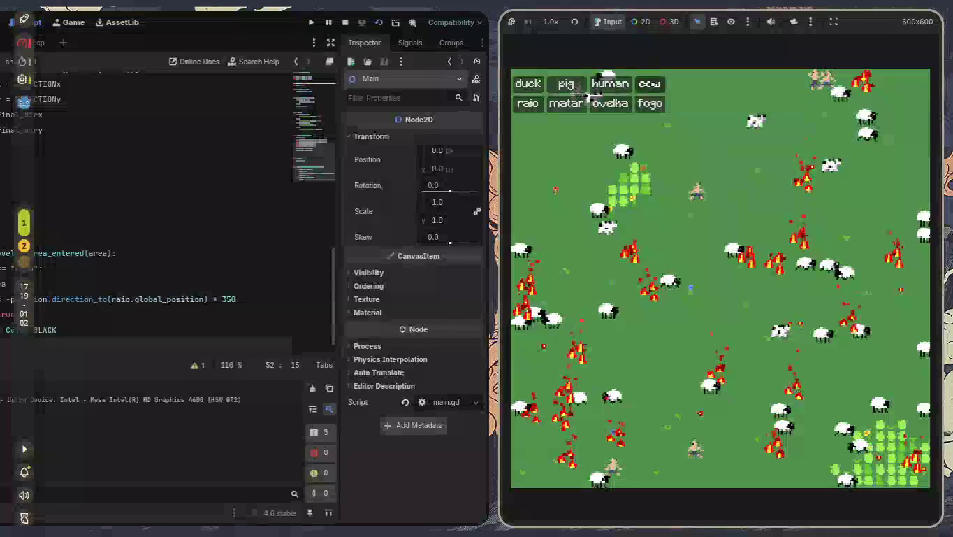
pyautogui.click(649, 84)
pyautogui.click(650, 84)
pyautogui.click(650, 84)
pyautogui.click(649, 85)
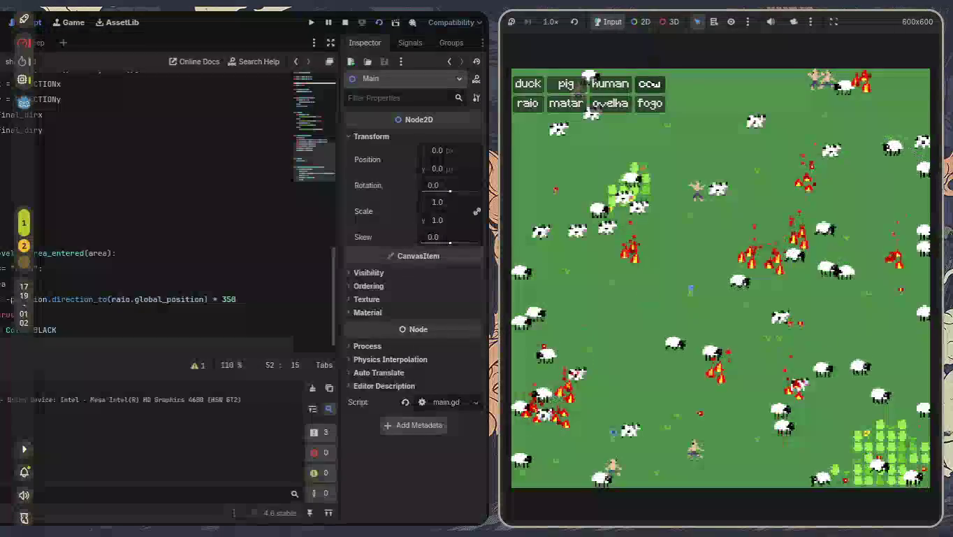
pyautogui.click(649, 83)
pyautogui.click(650, 84)
pyautogui.click(649, 84)
pyautogui.click(609, 83)
pyautogui.click(610, 83)
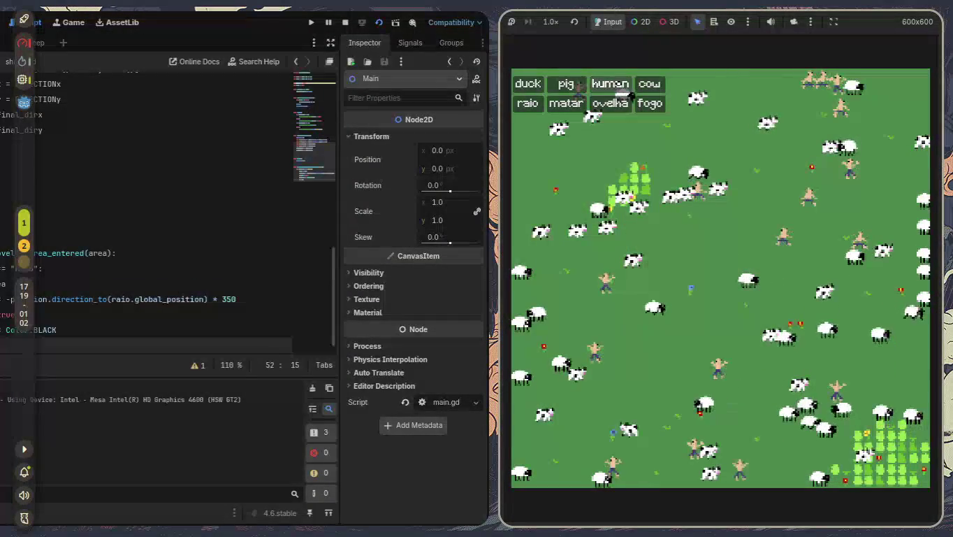
# - Spawn ten pigs onto the field
pyautogui.click(567, 83)
pyautogui.click(567, 85)
pyautogui.click(568, 84)
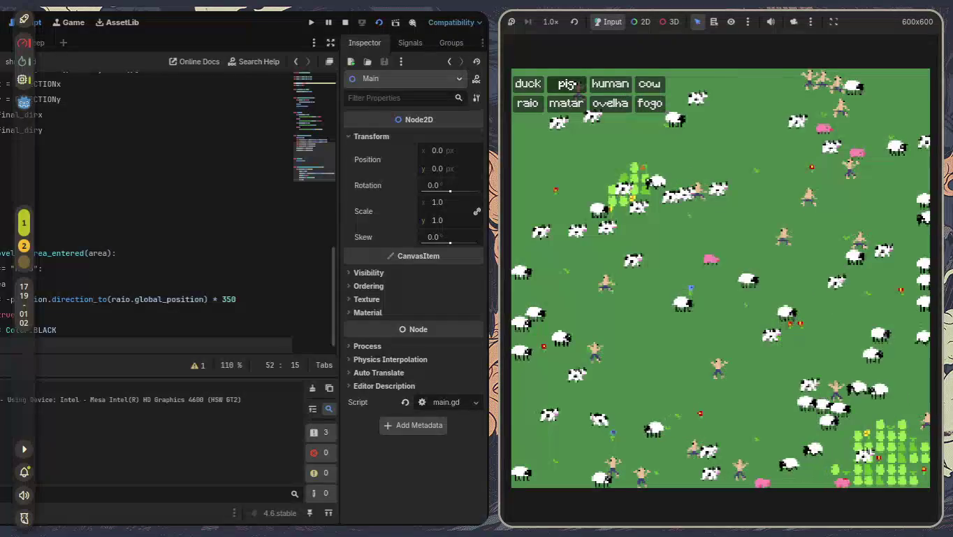
pyautogui.click(567, 85)
pyautogui.click(567, 84)
pyautogui.click(568, 84)
pyautogui.click(567, 85)
pyautogui.click(567, 84)
pyautogui.click(568, 84)
pyautogui.click(568, 85)
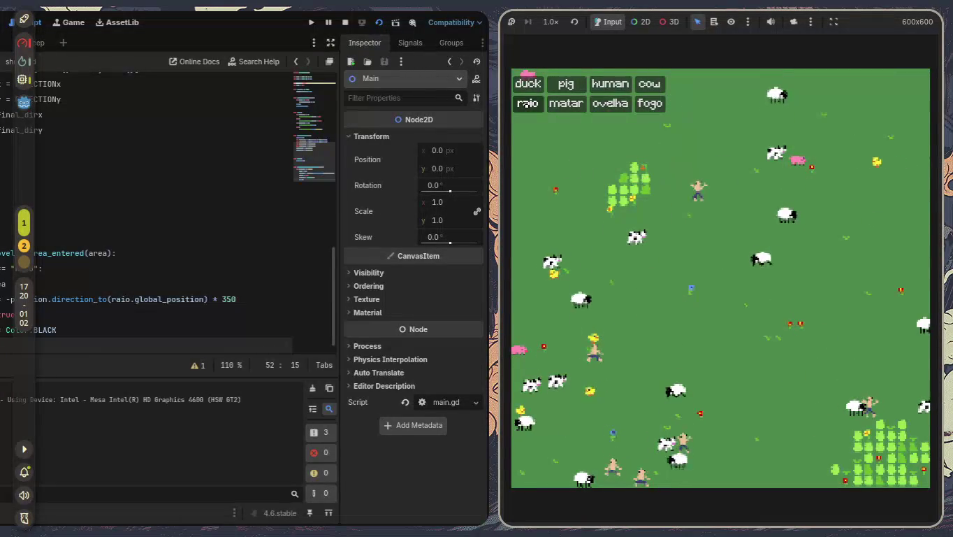
# - Call down twelve lightning strikes with raio, then close the game with F8
pyautogui.click(526, 104)
pyautogui.click(525, 104)
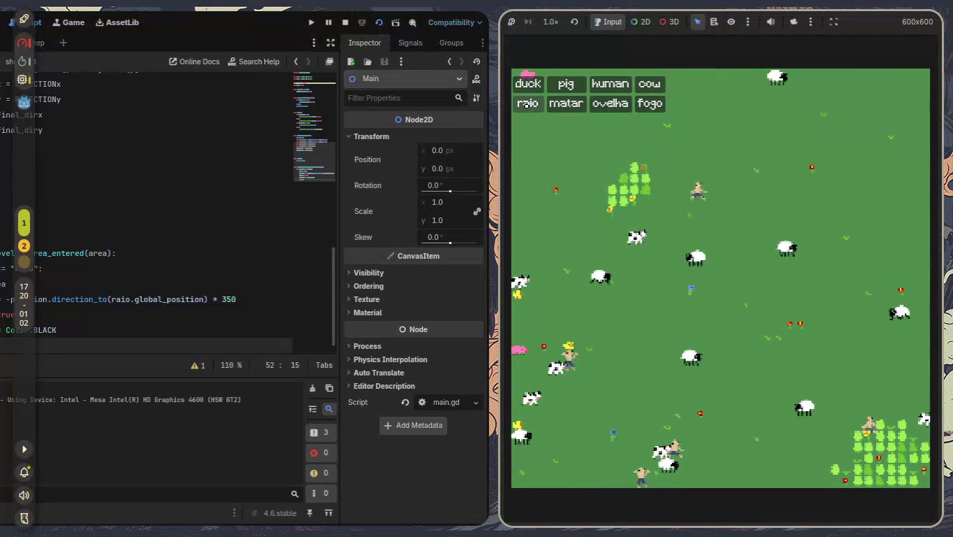
pyautogui.click(525, 104)
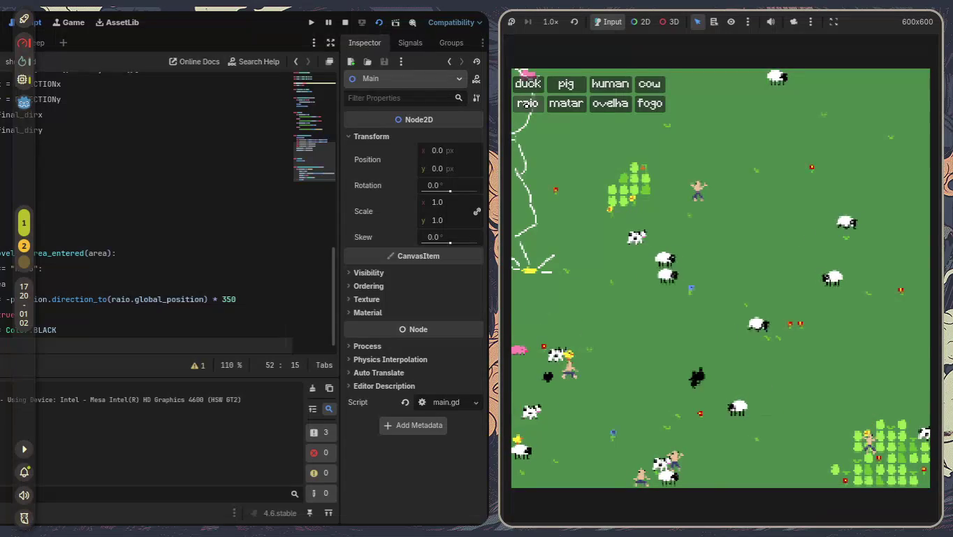
pyautogui.click(525, 103)
pyautogui.click(526, 103)
pyautogui.click(526, 104)
pyautogui.click(526, 103)
pyautogui.click(526, 104)
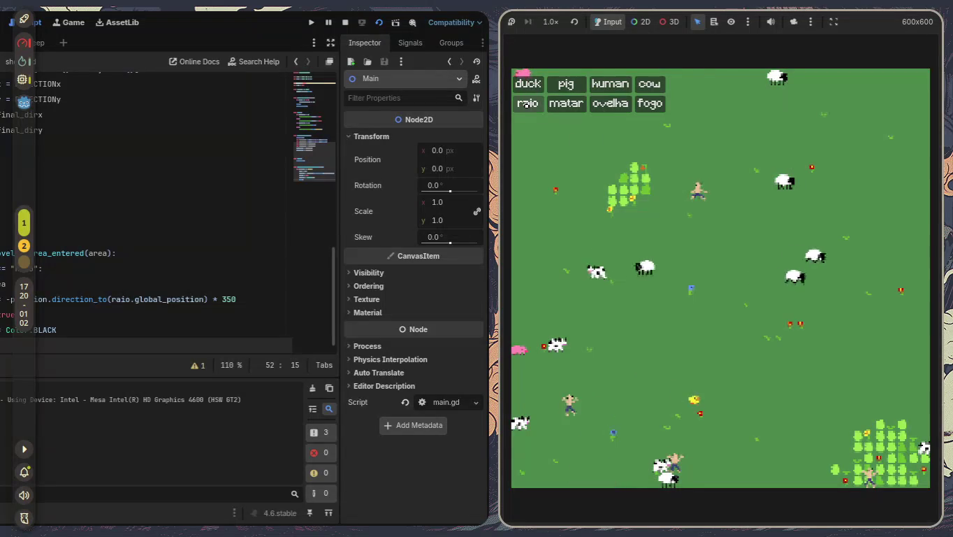
pyautogui.click(526, 104)
pyautogui.click(526, 103)
pyautogui.click(525, 104)
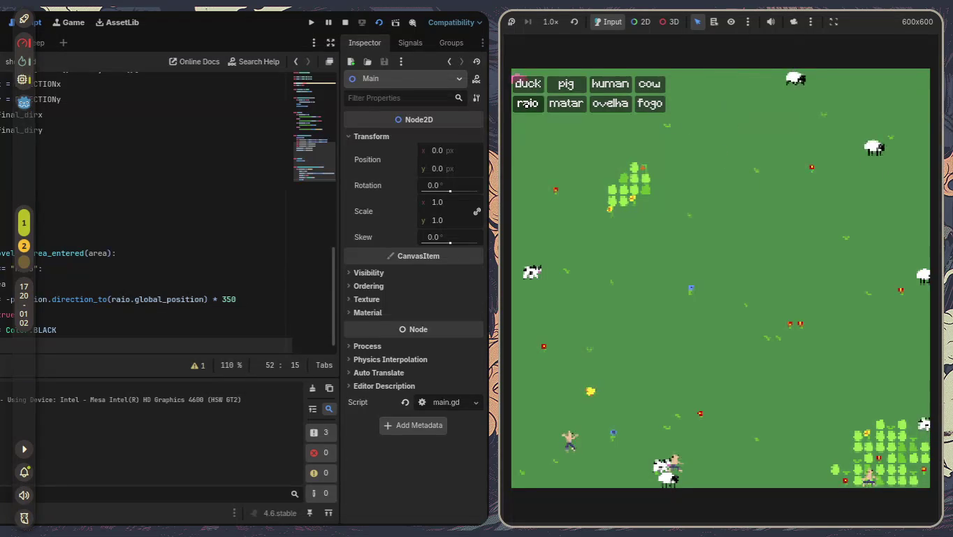
pyautogui.click(525, 104)
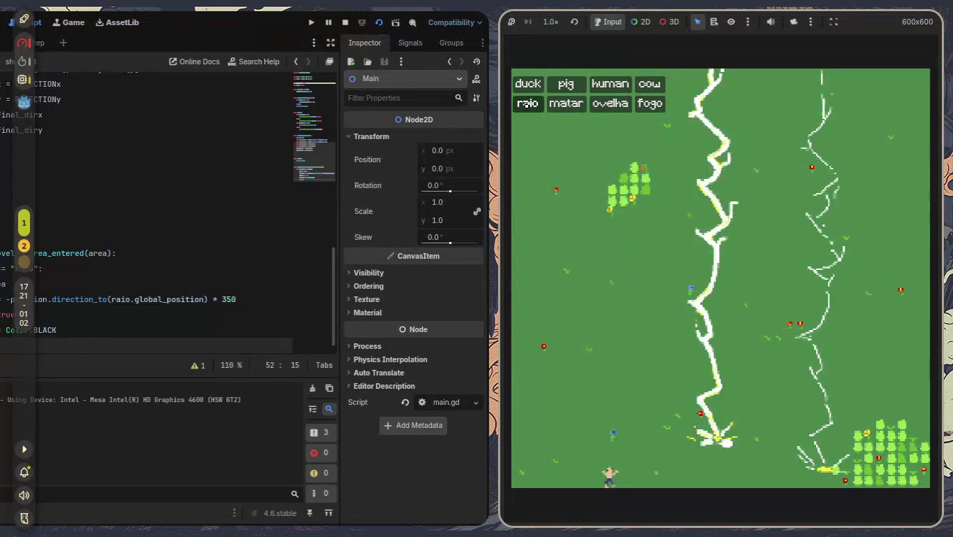
pyautogui.press('F8')
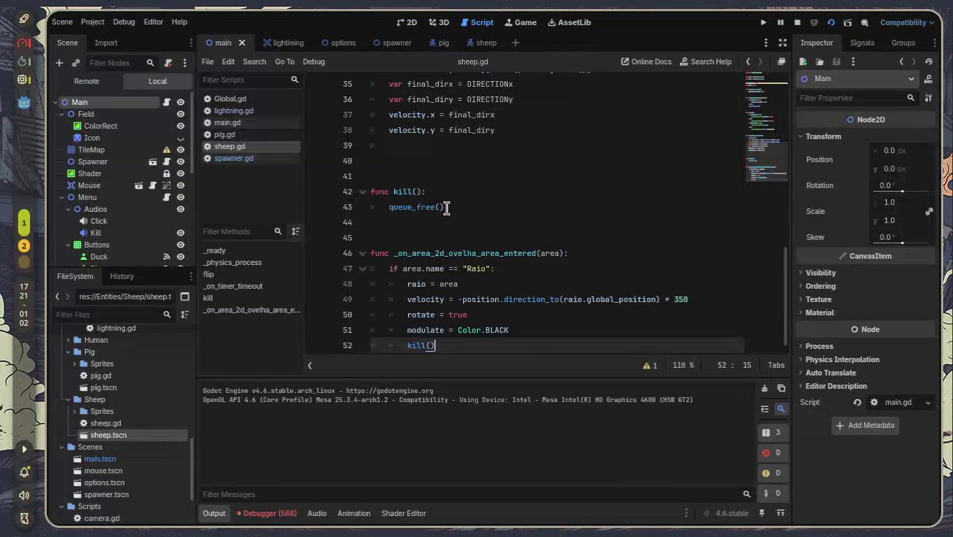
# - Add 'and index < mobs.size()' to line 28 of spawner.gd and save
pyautogui.scroll(5, 464, 220)
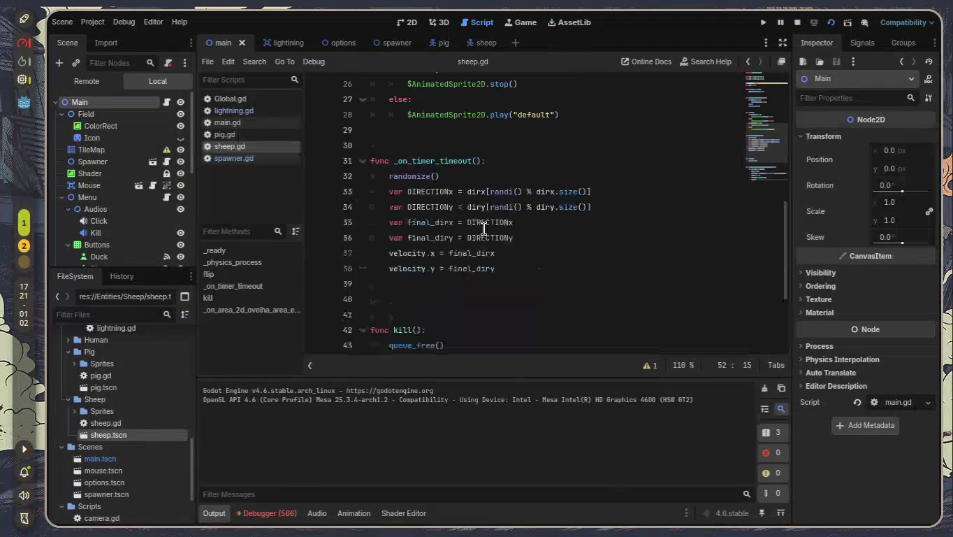
pyautogui.scroll(-5, 483, 228)
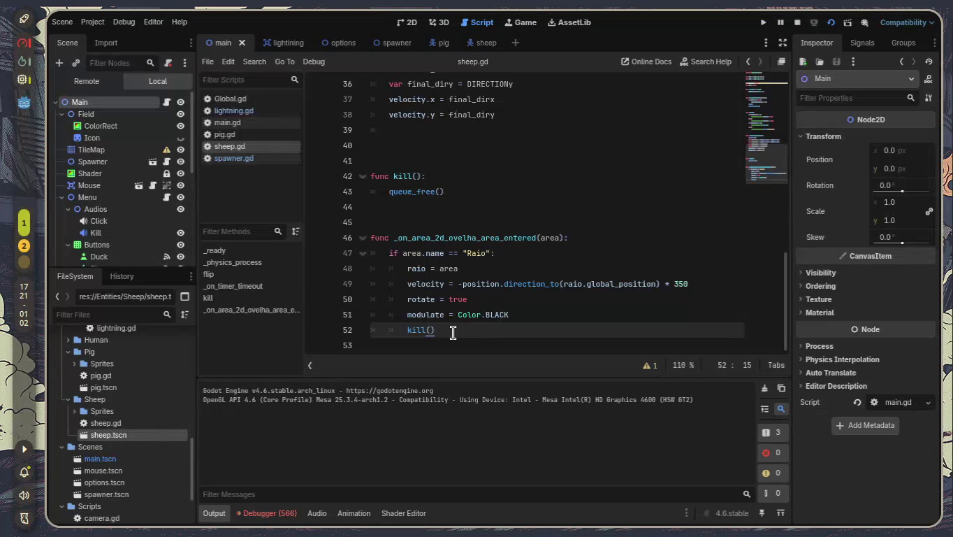
pyautogui.scroll(4, 453, 333)
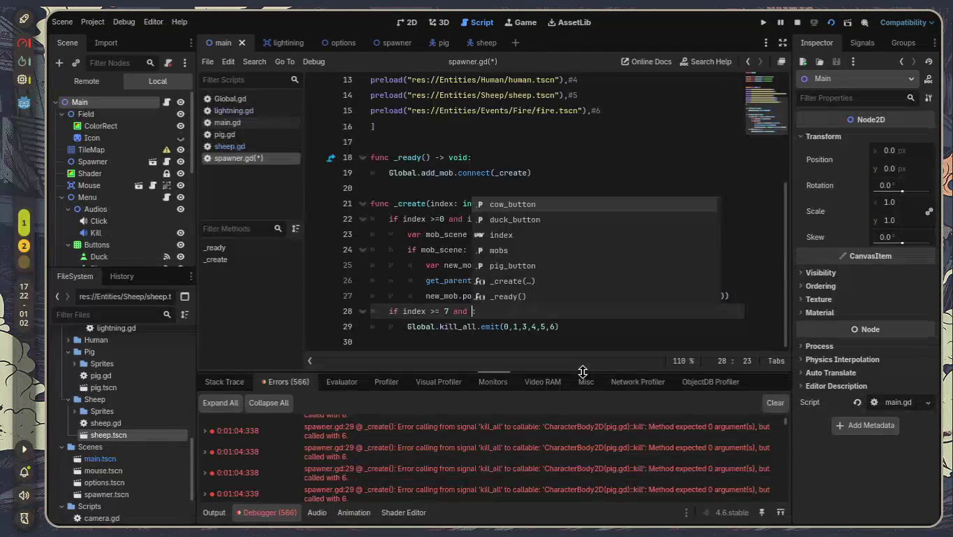
pyautogui.write('index < mo')
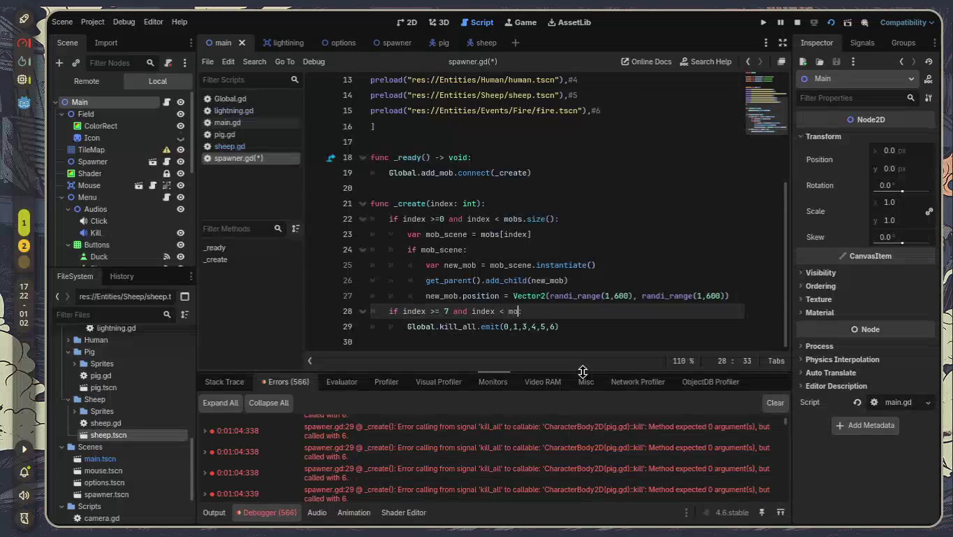
pyautogui.write('bs.si')
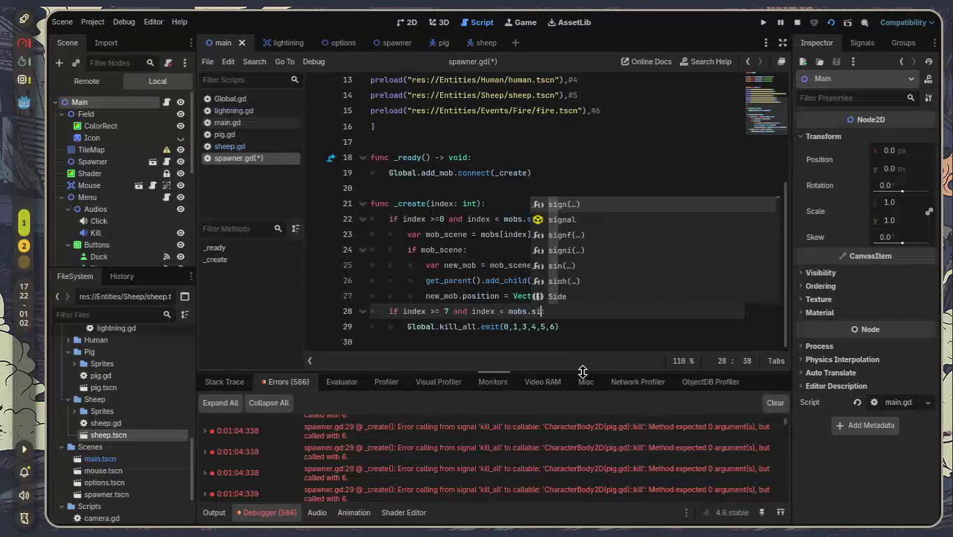
pyautogui.write('z')
pyautogui.press('Return')
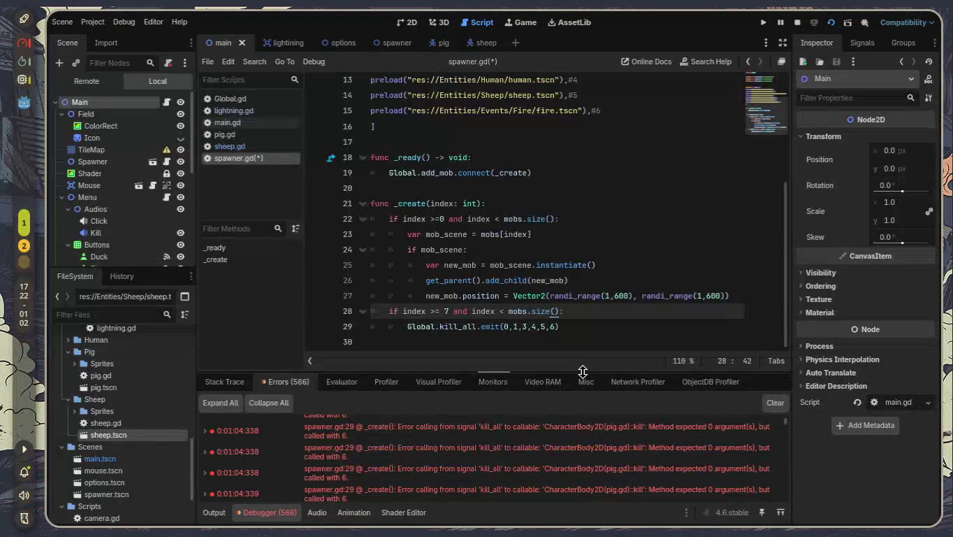
pyautogui.hotkey('ctrl', 's')
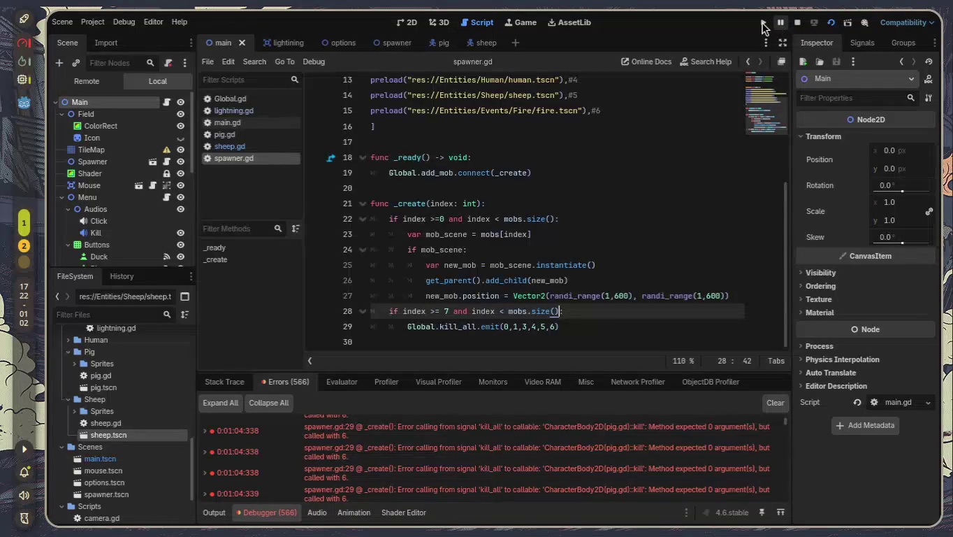
# - Stop the running game, check the debugger errors, and relaunch the project
pyautogui.click(763, 27)
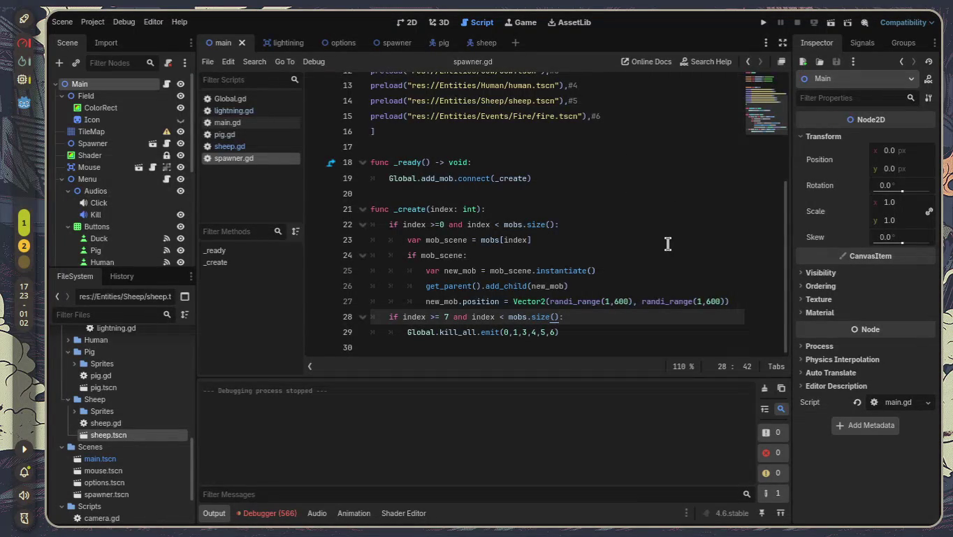
pyautogui.click(265, 513)
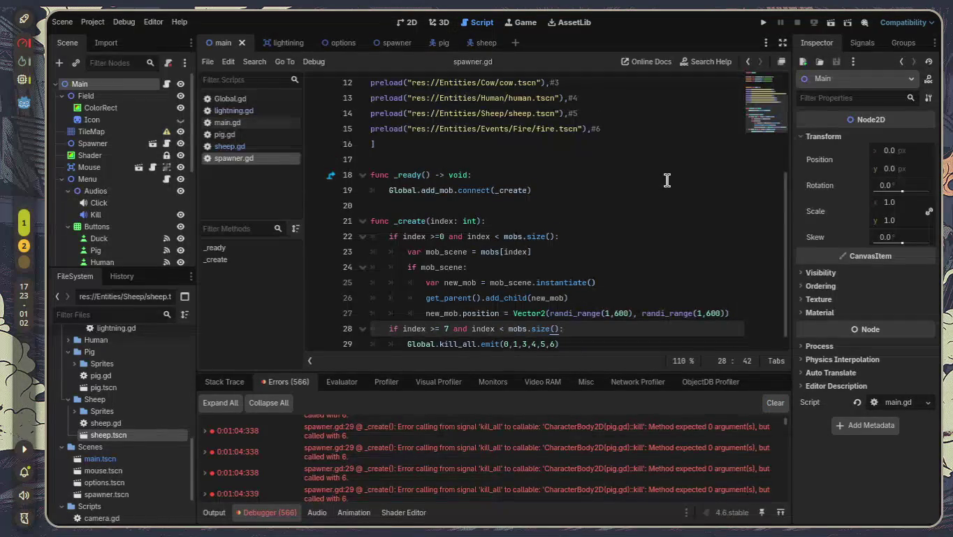
pyautogui.click(765, 23)
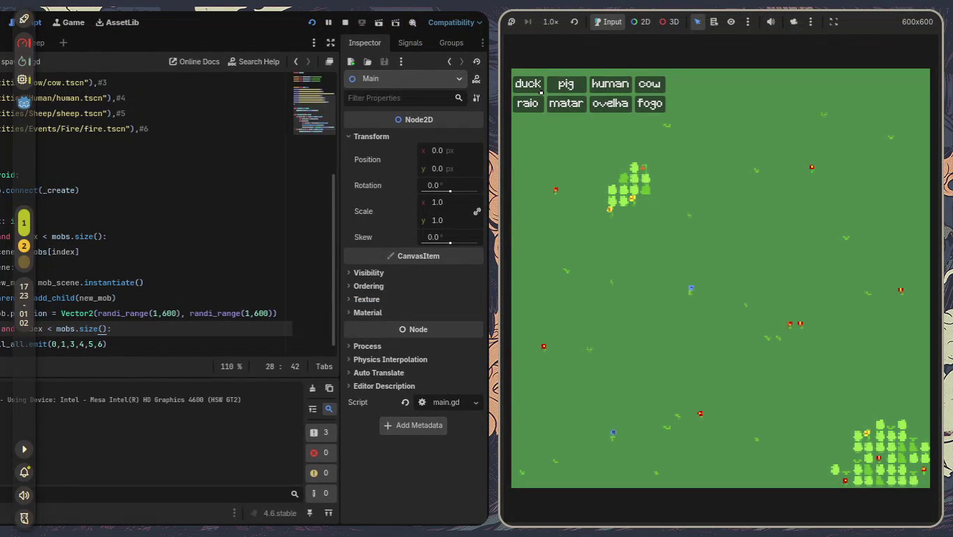
# - Bring the game window into view, start two fires and spawn a pig
pyautogui.click(466, 81)
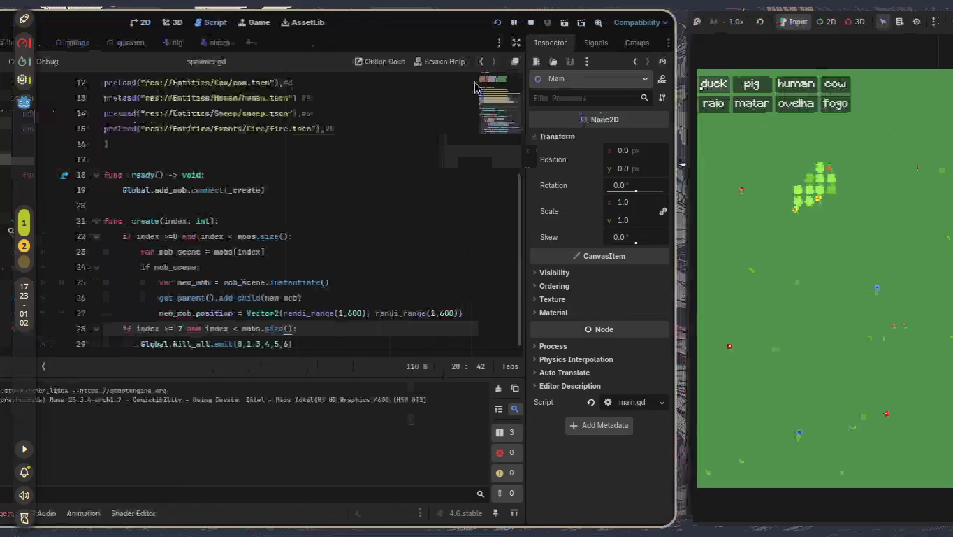
pyautogui.press('super+Right')
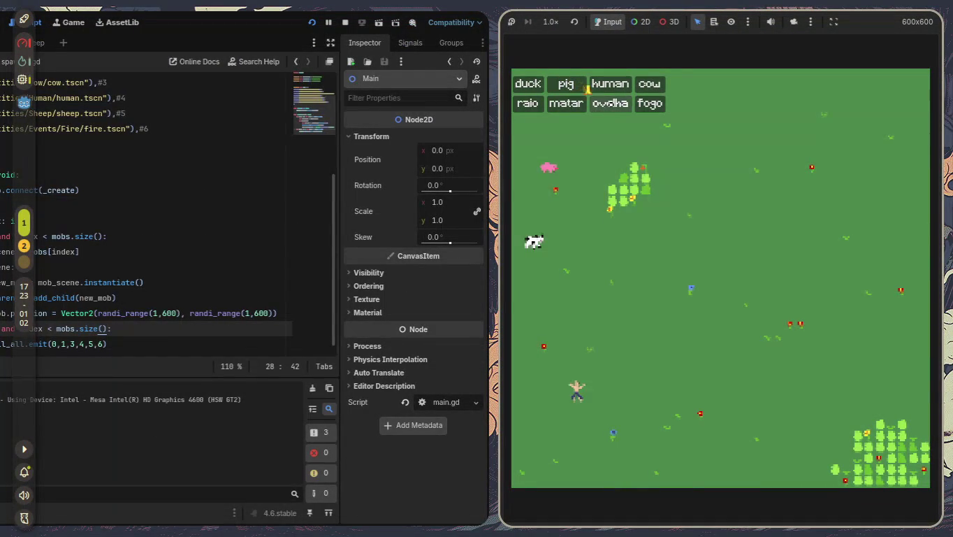
pyautogui.click(650, 104)
pyautogui.click(650, 103)
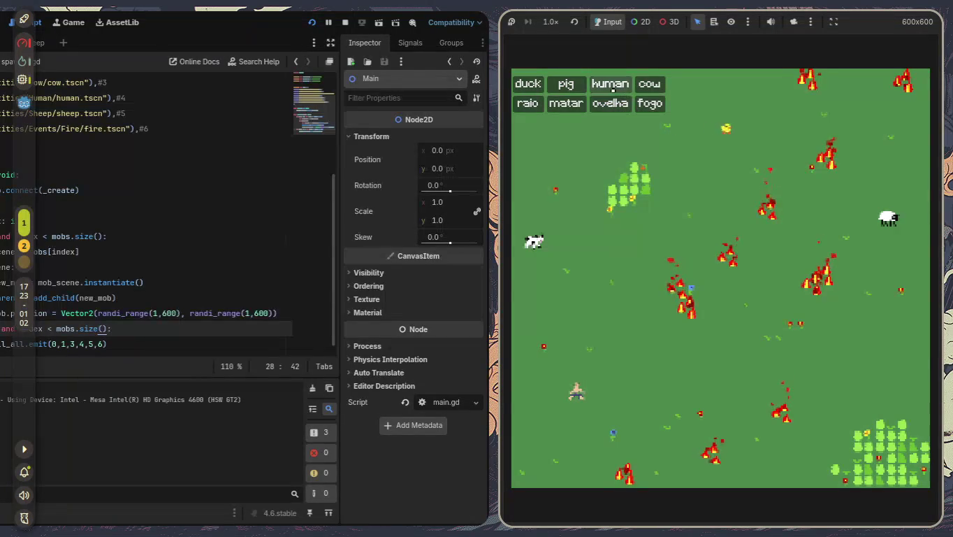
pyautogui.click(579, 83)
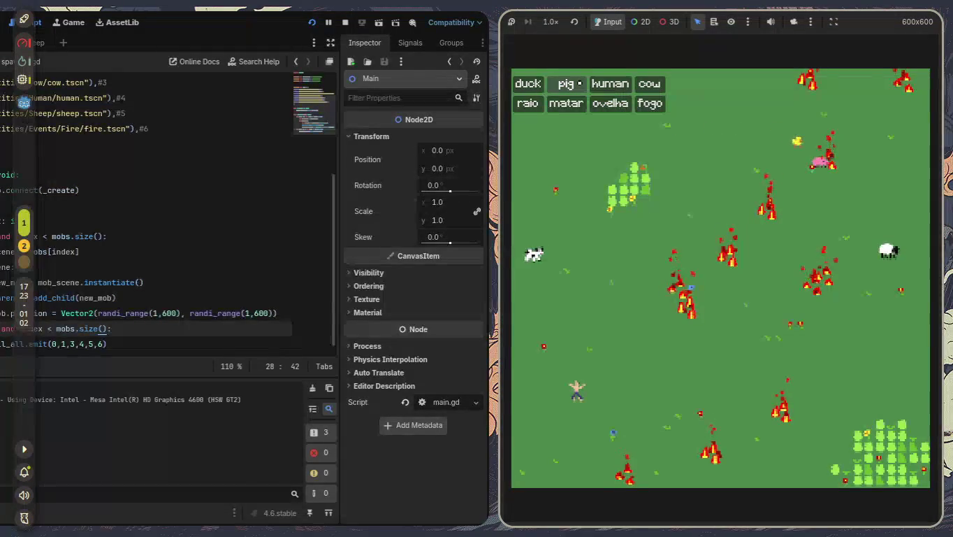
# - Start two more fires and strike lightning, then close the game and view the Errors list
pyautogui.click(647, 104)
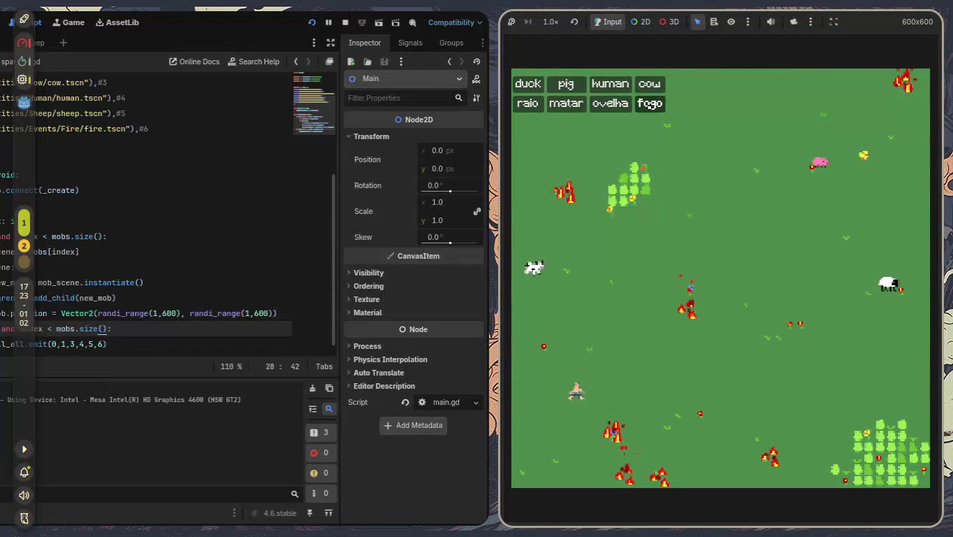
pyautogui.click(647, 103)
pyautogui.click(528, 105)
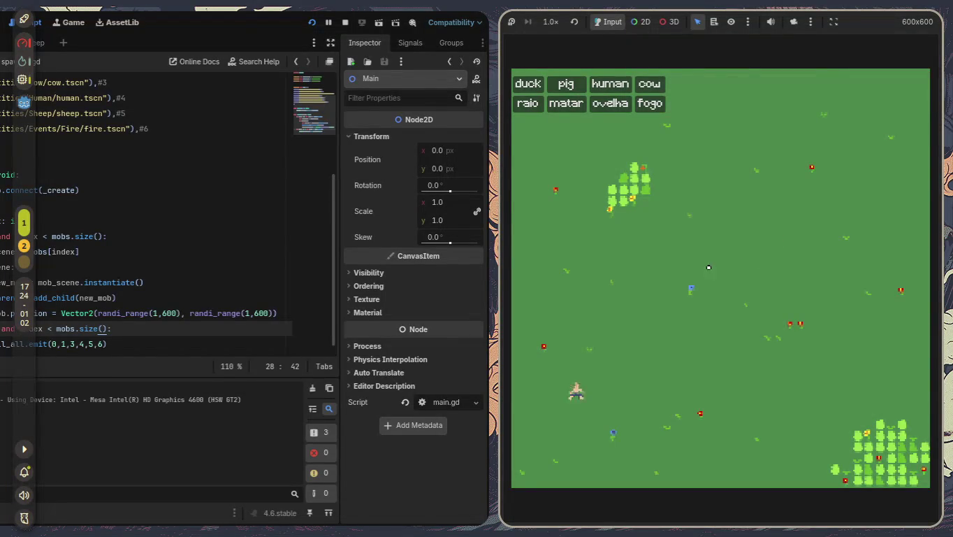
pyautogui.press('F8')
pyautogui.click(269, 513)
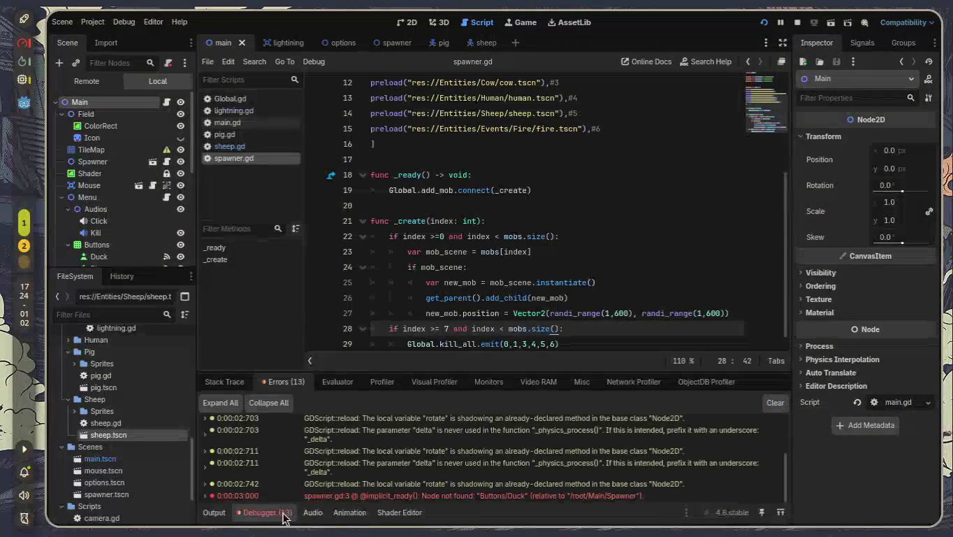
# - Review the script errors in the bottom panel, then hide the panel
pyautogui.scroll(-2, 424, 437)
pyautogui.scroll(3, 425, 437)
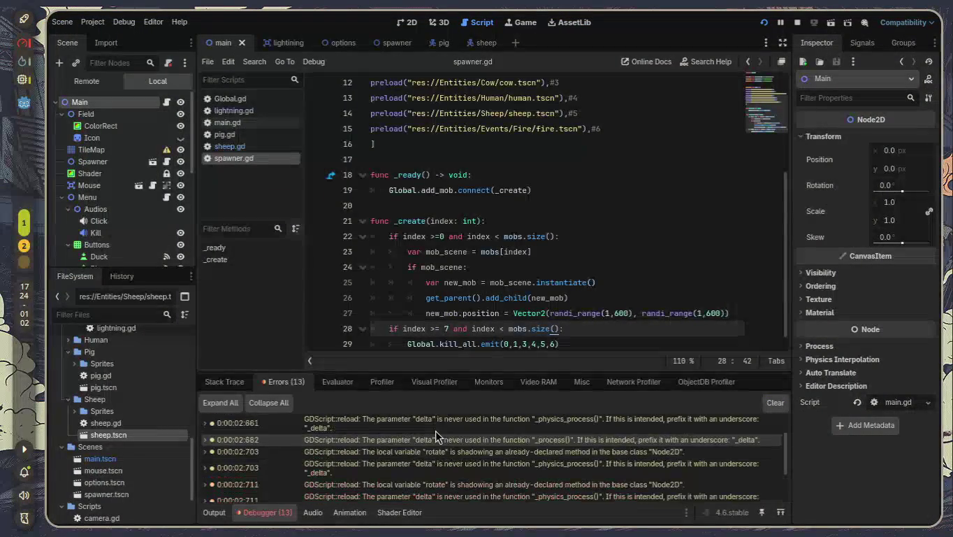
pyautogui.scroll(-1, 503, 262)
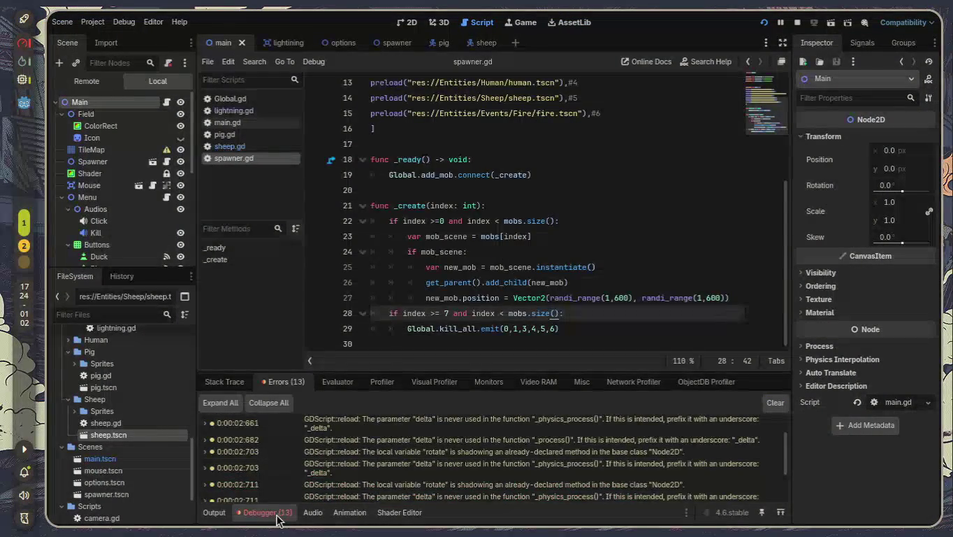
pyautogui.click(278, 513)
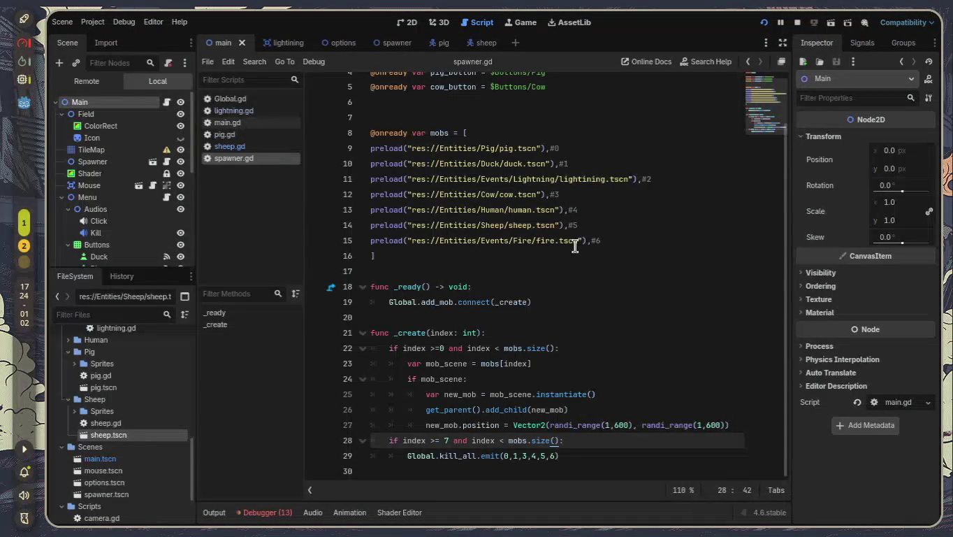
pyautogui.click(275, 509)
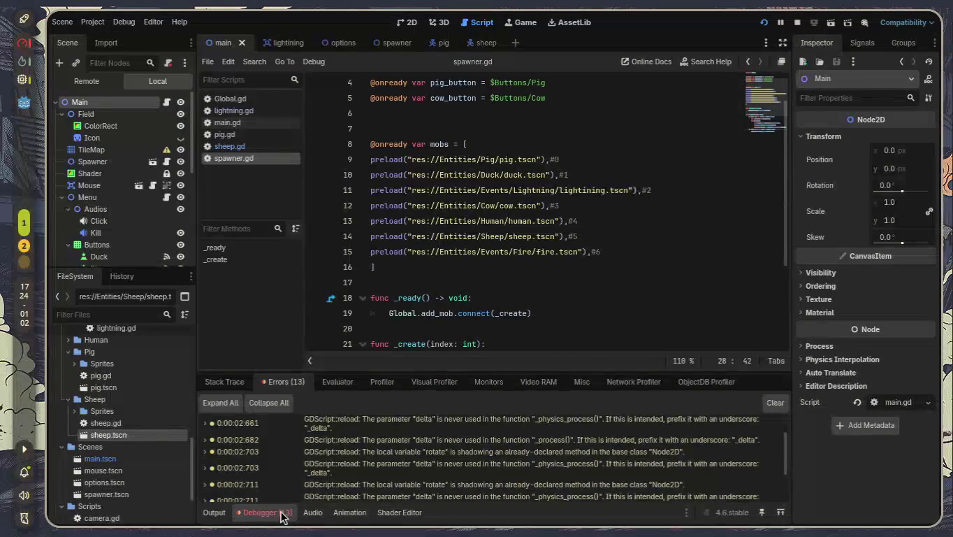
pyautogui.click(282, 512)
# - Enable Visible Collision Shapes in the Debug menu and run the project
pyautogui.click(125, 22)
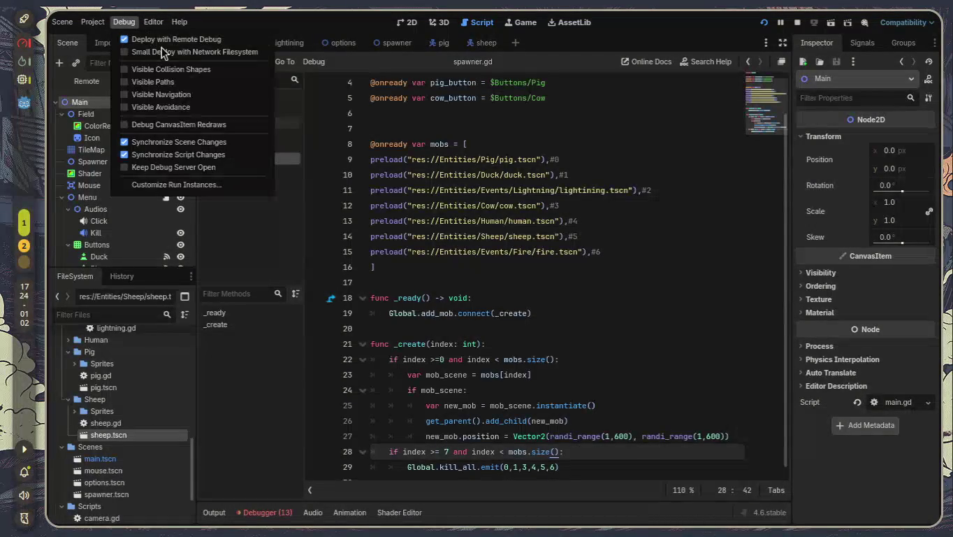
pyautogui.click(180, 70)
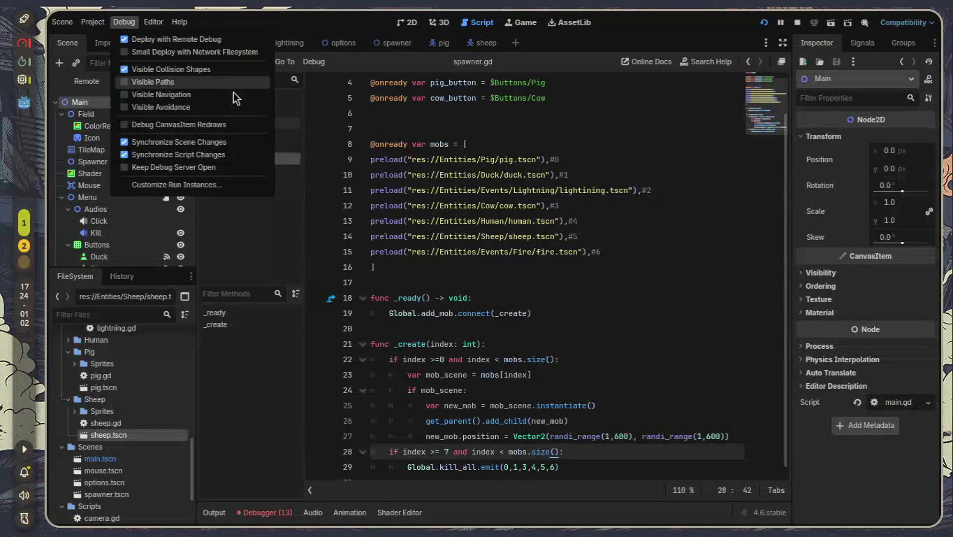
pyautogui.click(768, 27)
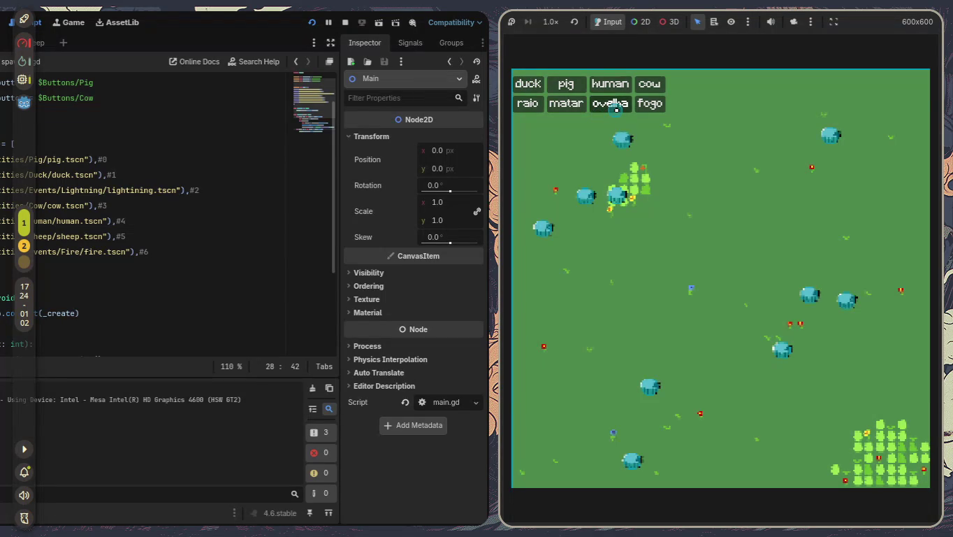
# - Spawn six more sheep and bring the game window back into view
pyautogui.click(617, 110)
pyautogui.click(616, 110)
pyautogui.click(617, 109)
pyautogui.click(616, 110)
pyautogui.click(616, 110)
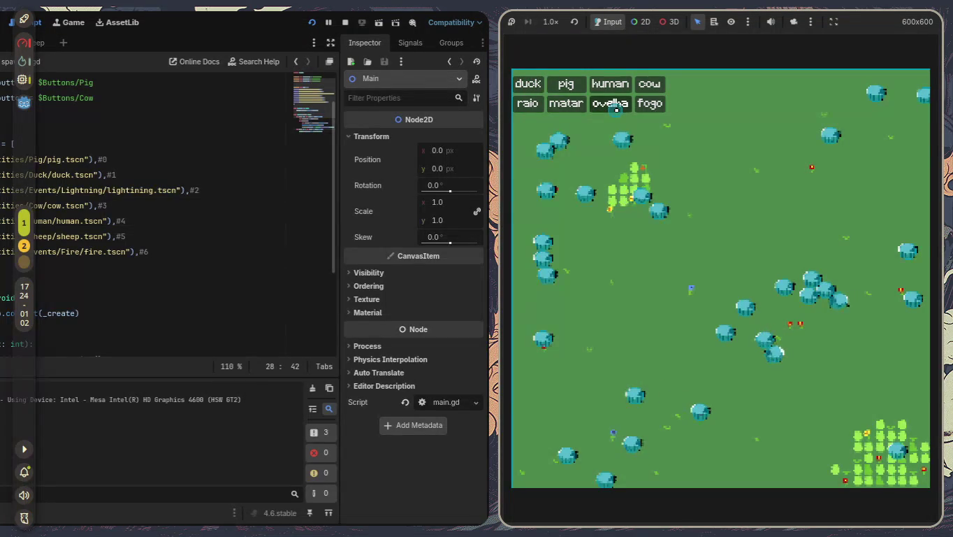
pyautogui.click(616, 110)
pyautogui.click(535, 105)
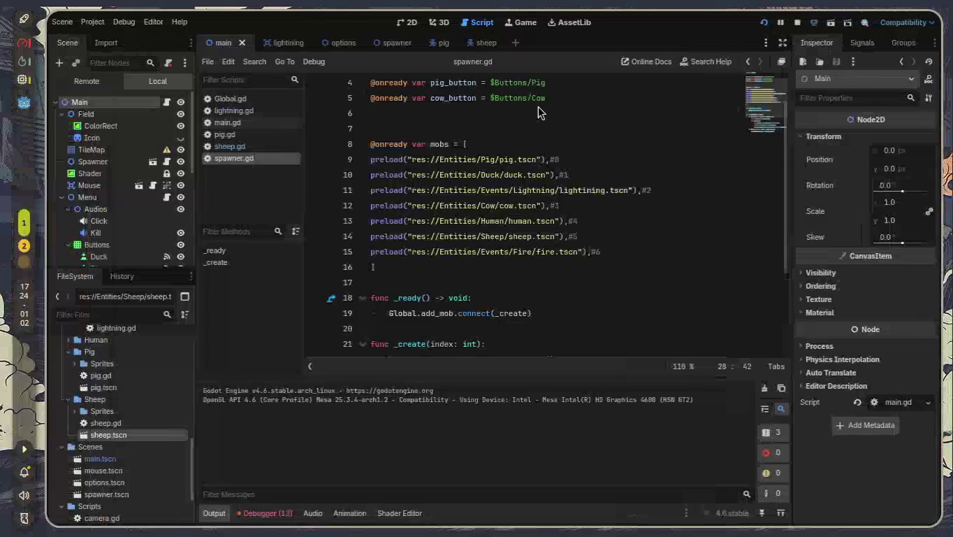
pyautogui.press('super+Right')
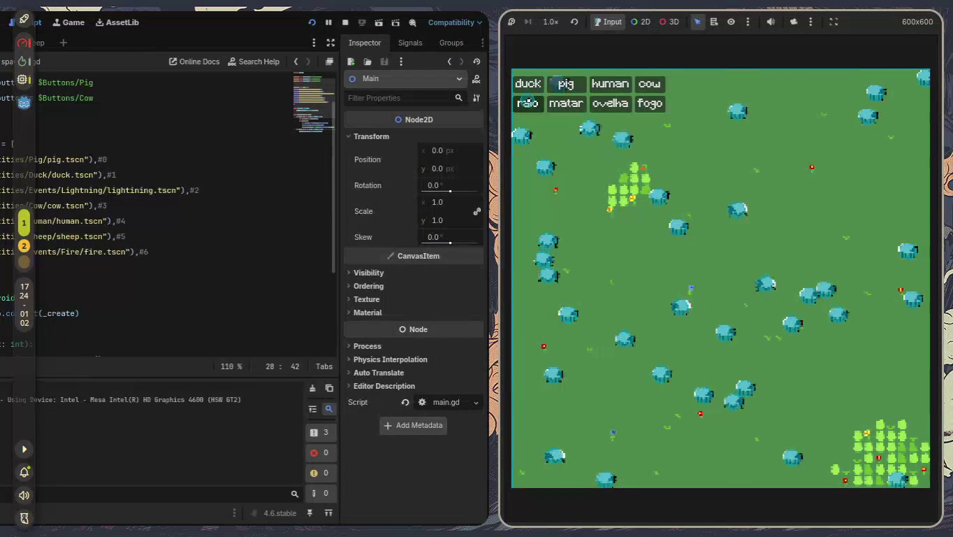
# - Call down twenty lightning strikes on the sheep with raio
pyautogui.click(533, 103)
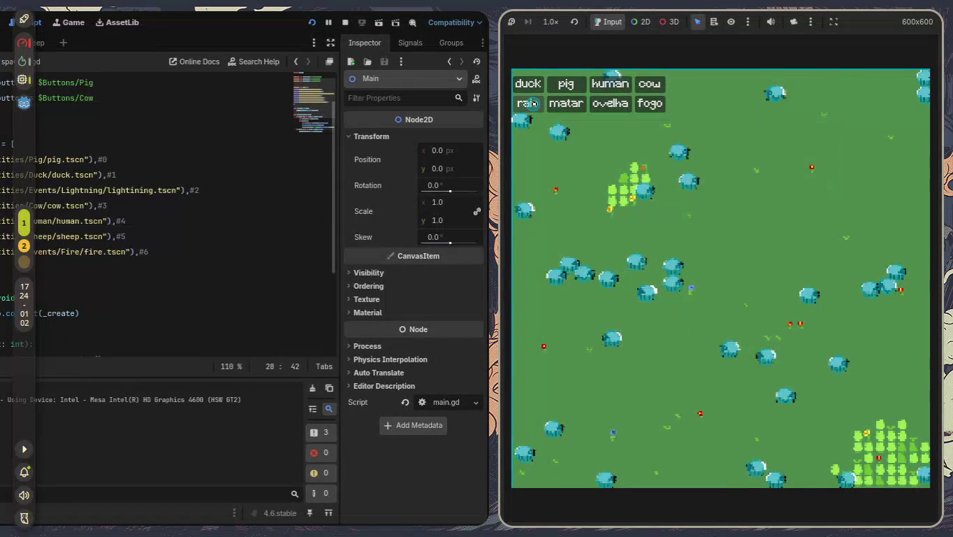
pyautogui.click(532, 104)
pyautogui.click(533, 103)
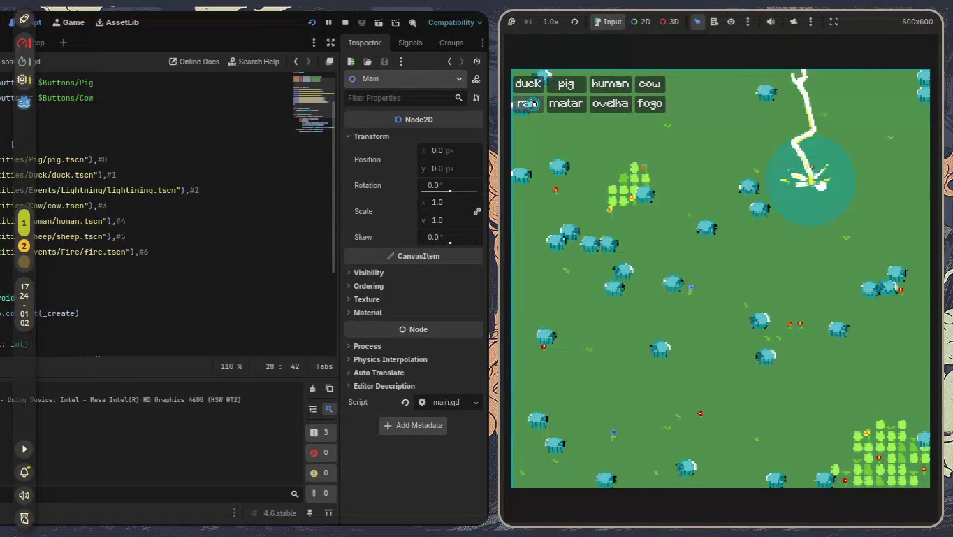
pyautogui.click(532, 105)
pyautogui.click(532, 103)
pyautogui.click(533, 103)
pyautogui.click(533, 103)
pyautogui.click(533, 103)
pyautogui.click(533, 104)
pyautogui.click(532, 104)
pyautogui.click(531, 103)
pyautogui.click(532, 103)
pyautogui.click(533, 104)
pyautogui.click(533, 103)
pyautogui.click(533, 104)
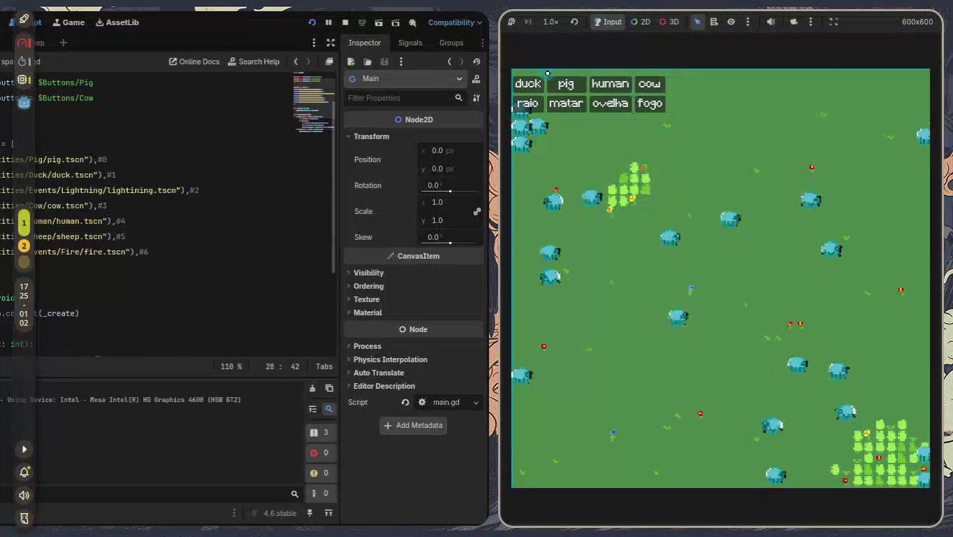
pyautogui.click(539, 103)
pyautogui.click(539, 103)
pyautogui.click(539, 103)
pyautogui.click(539, 104)
pyautogui.click(539, 103)
pyautogui.click(539, 103)
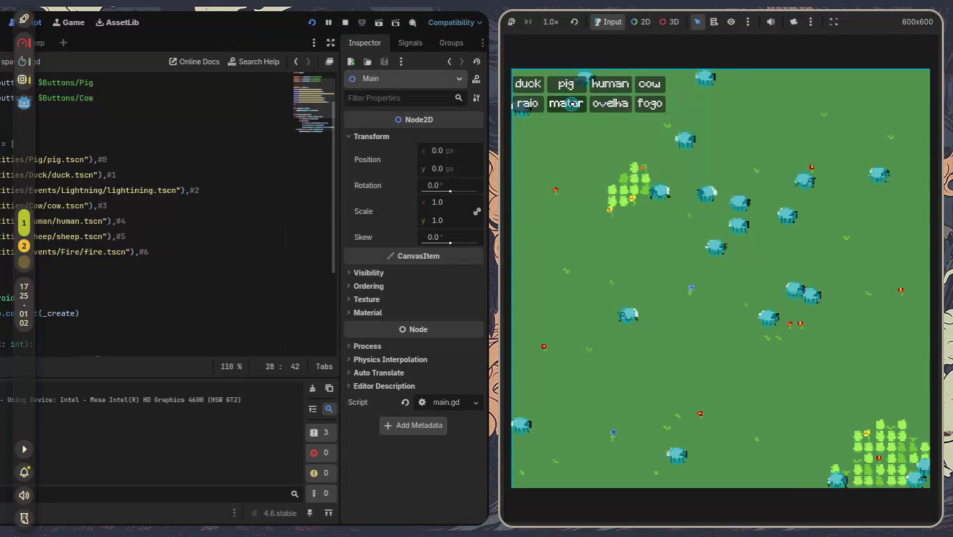
# - Start six fires across the field, then stop the game with F8
pyautogui.click(650, 103)
pyautogui.click(653, 105)
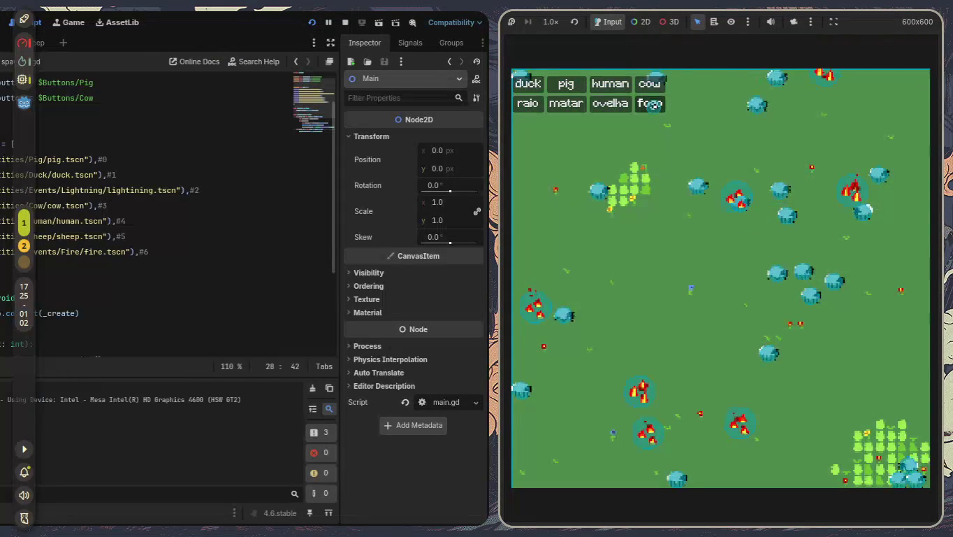
pyautogui.click(653, 105)
pyautogui.click(654, 105)
pyautogui.click(653, 105)
pyautogui.click(653, 105)
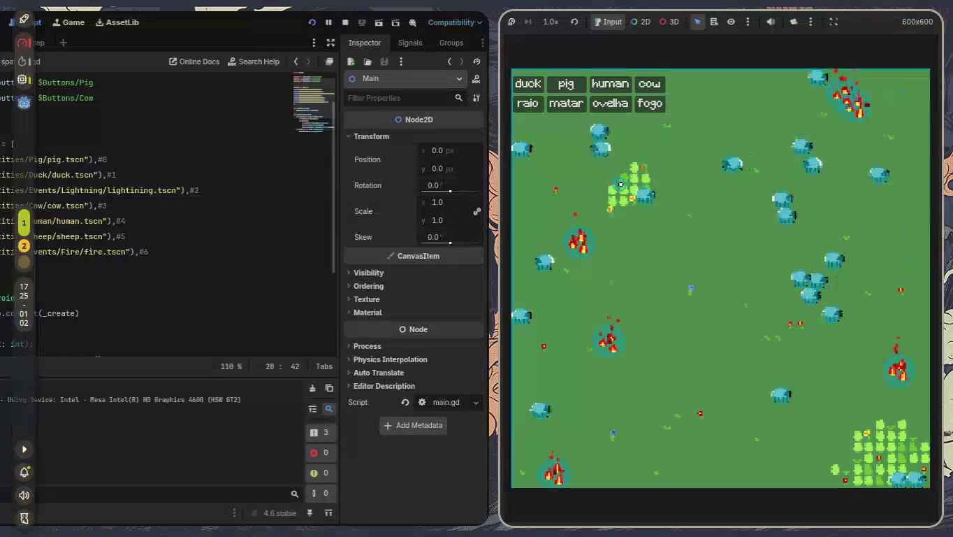
pyautogui.press('F8')
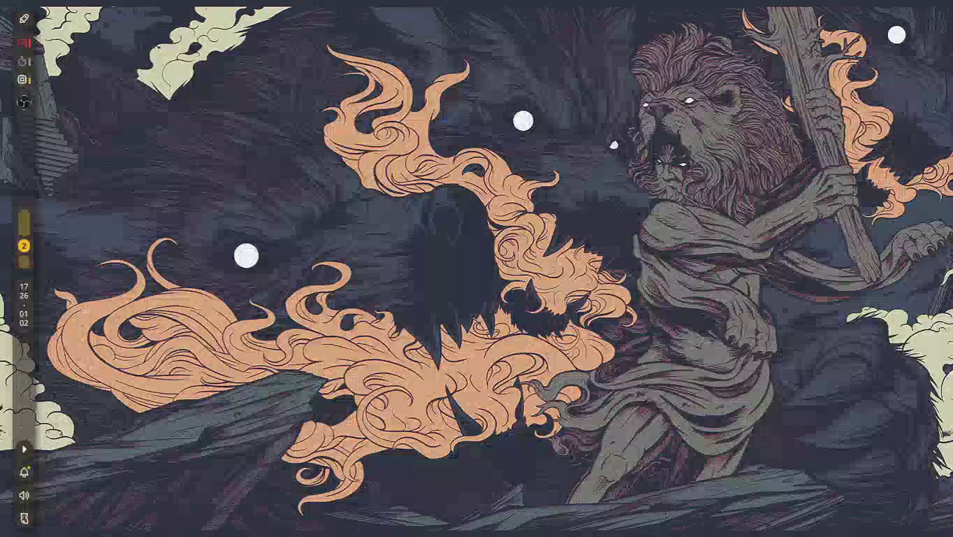
# - Switch to the workspace holding OBS Studio
pyautogui.press('super+1')
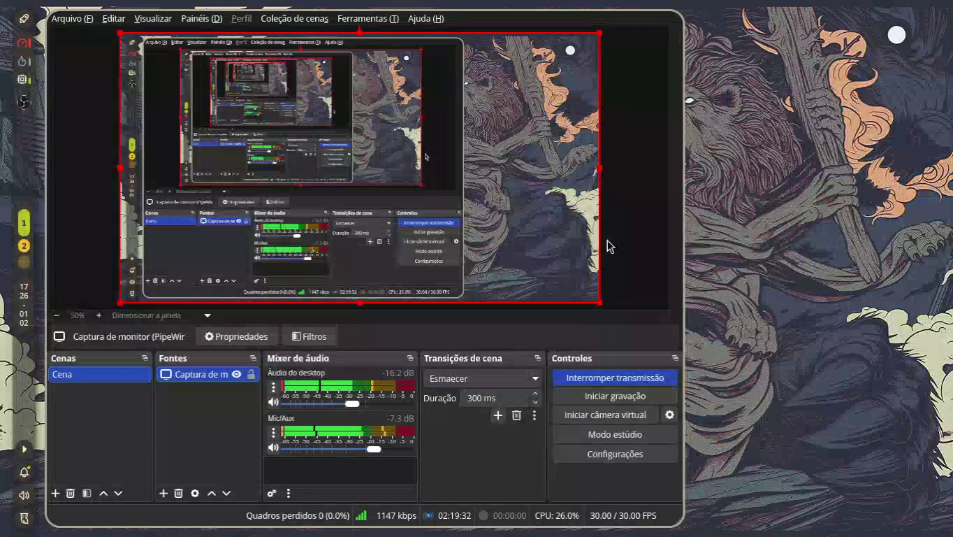
pyautogui.click(163, 492)
pyautogui.press('Escape')
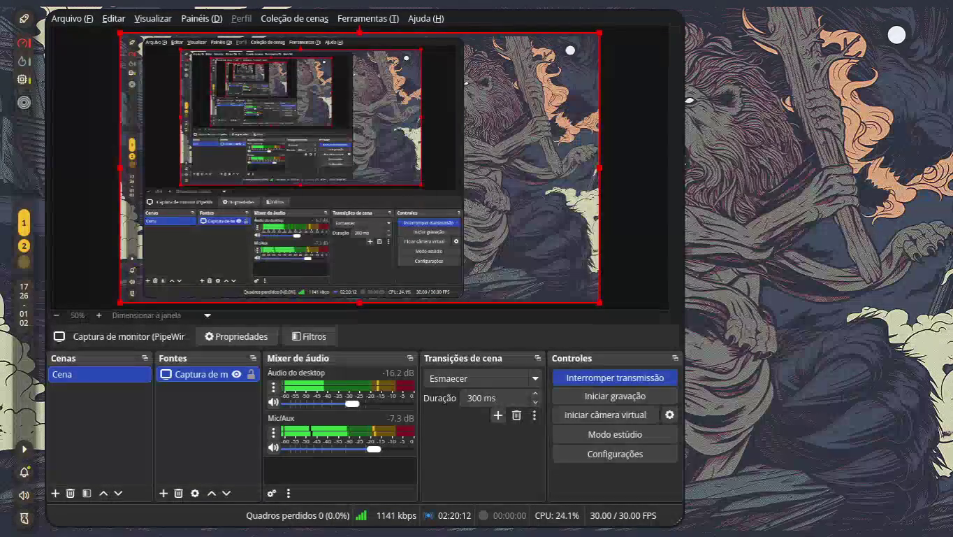
pyautogui.press('super+Right')
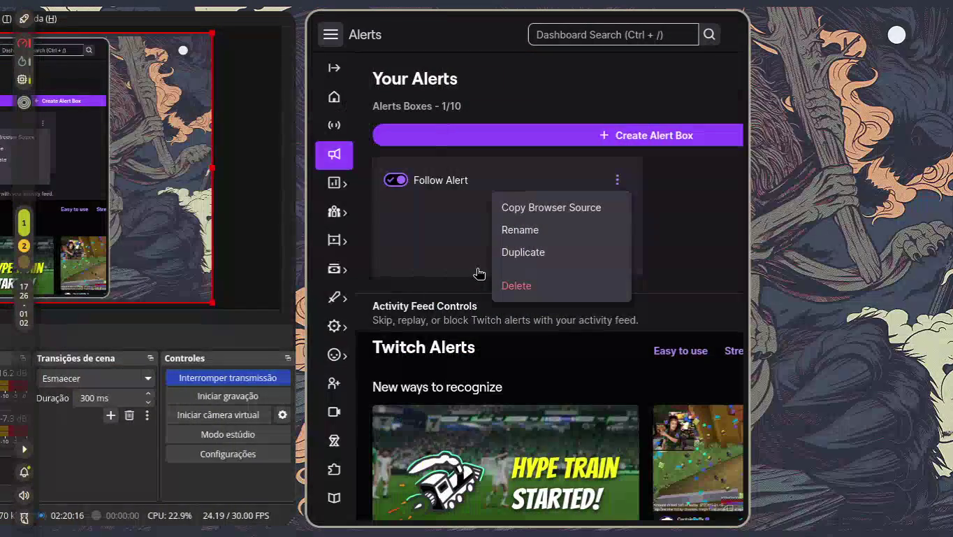
pyautogui.press('super+Left')
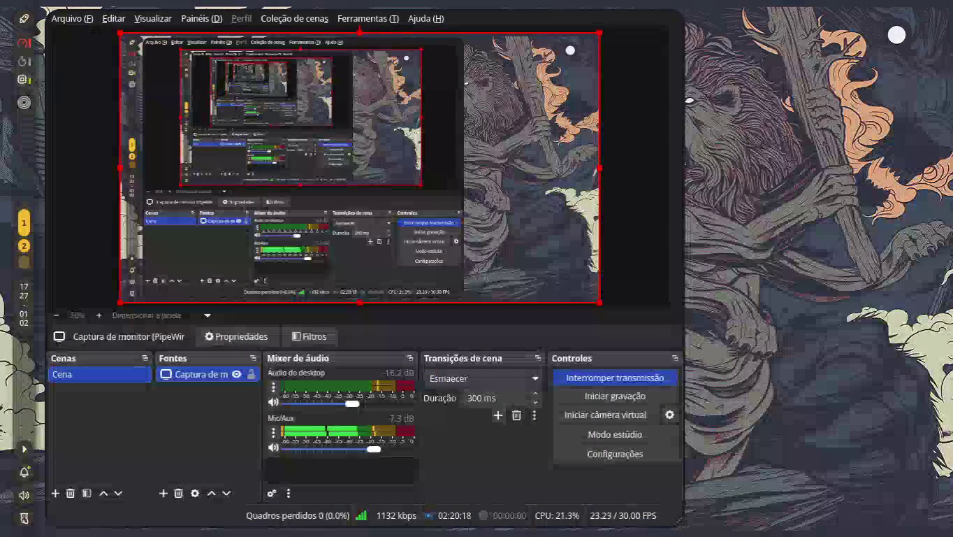
# - Add a new browser source named 'alerta' to the Cena scene
pyautogui.click(163, 493)
pyautogui.click(197, 443)
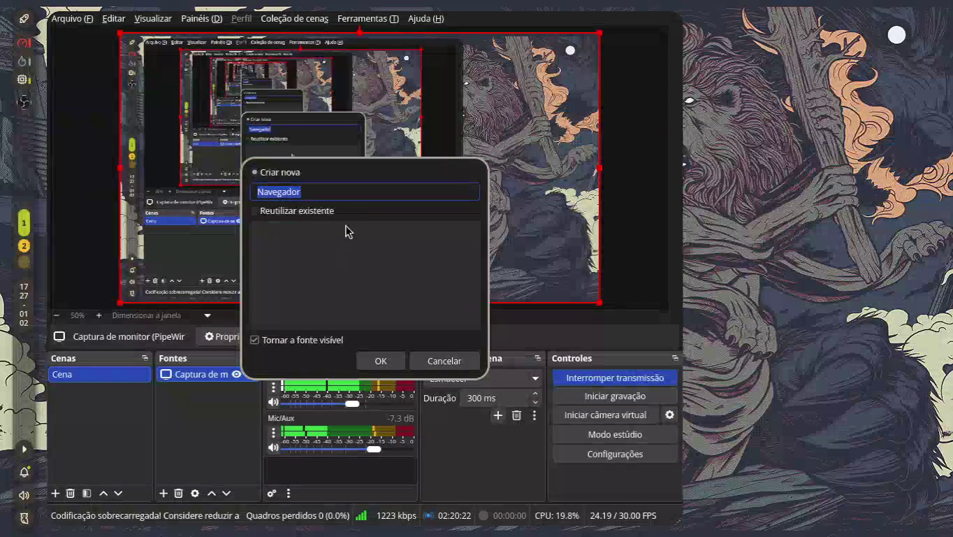
pyautogui.write('a')
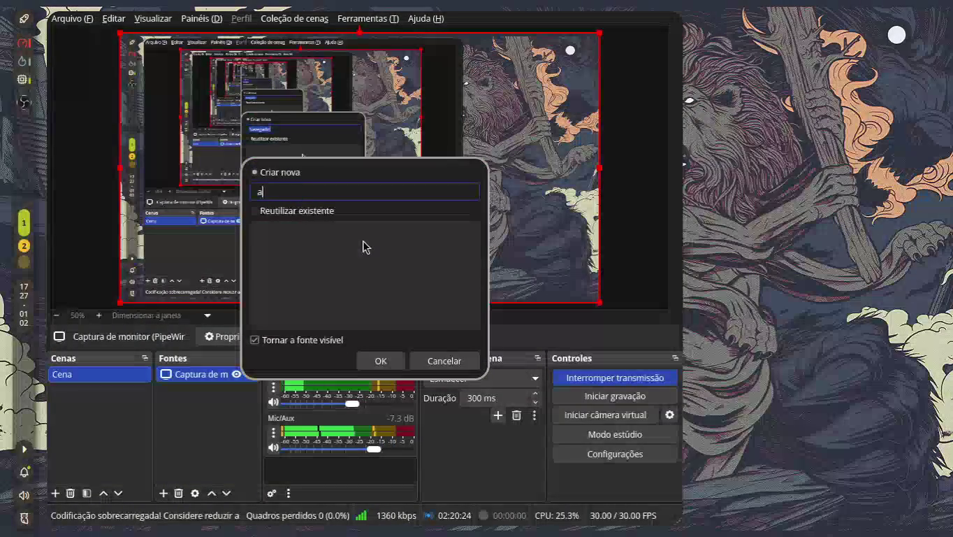
pyautogui.write('lerta')
pyautogui.press('Return')
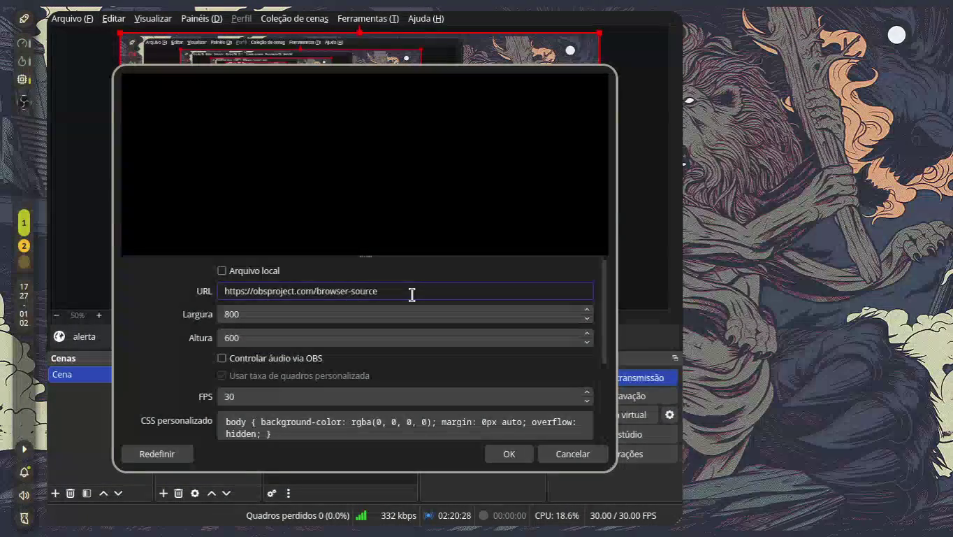
# - Point the alerta source at the alert widget URL and shift it right and down in the preview
pyautogui.tripleClick(412, 294)
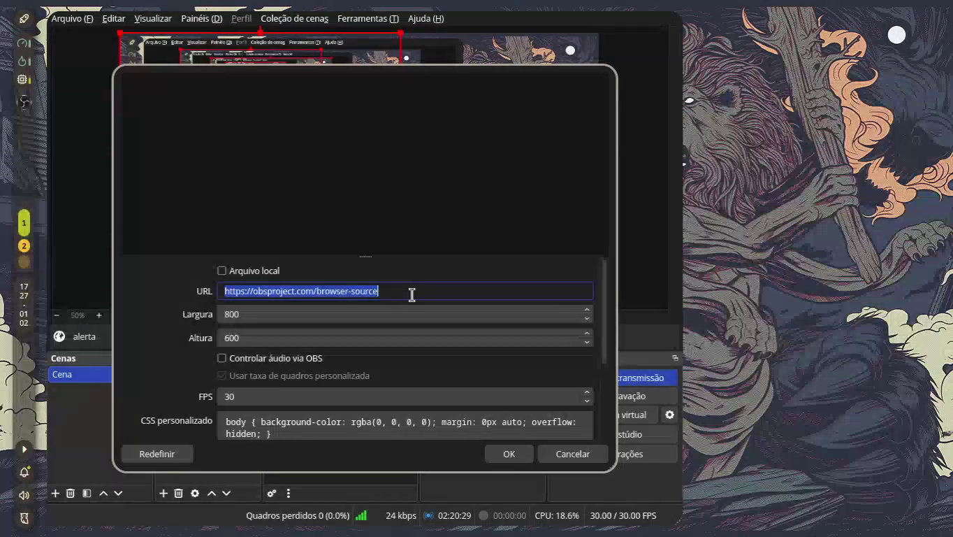
pyautogui.press('BackSpace')
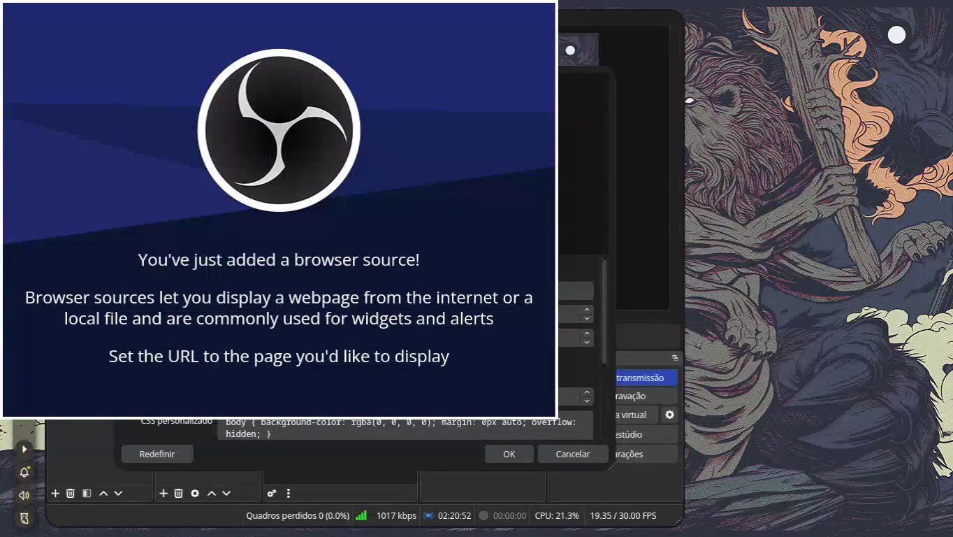
pyautogui.click(575, 290)
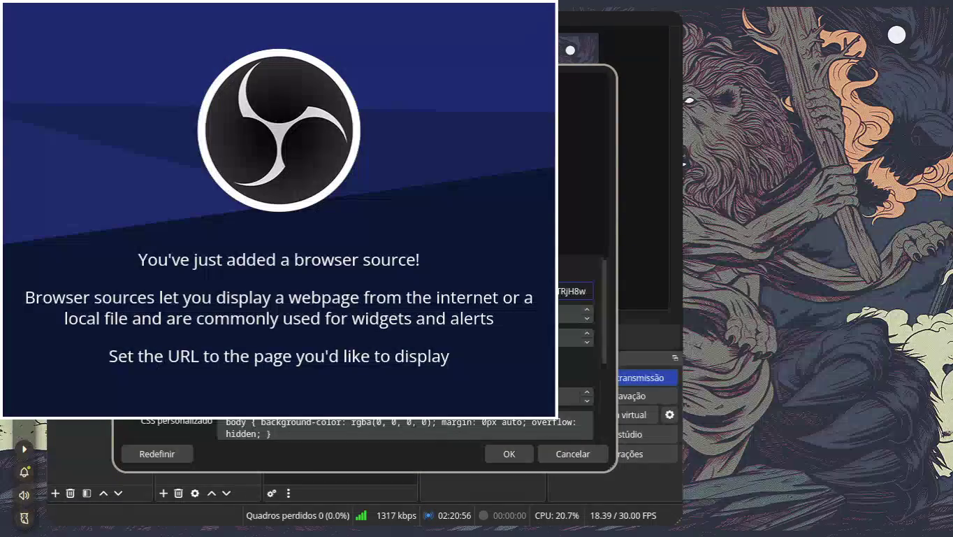
pyautogui.click(507, 452)
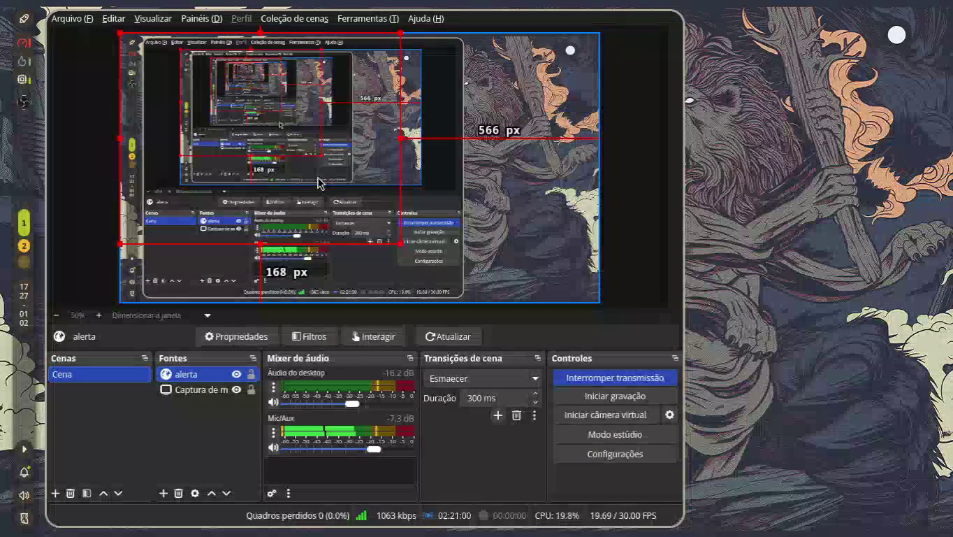
pyautogui.moveTo(318, 180); pyautogui.dragTo(434, 211)
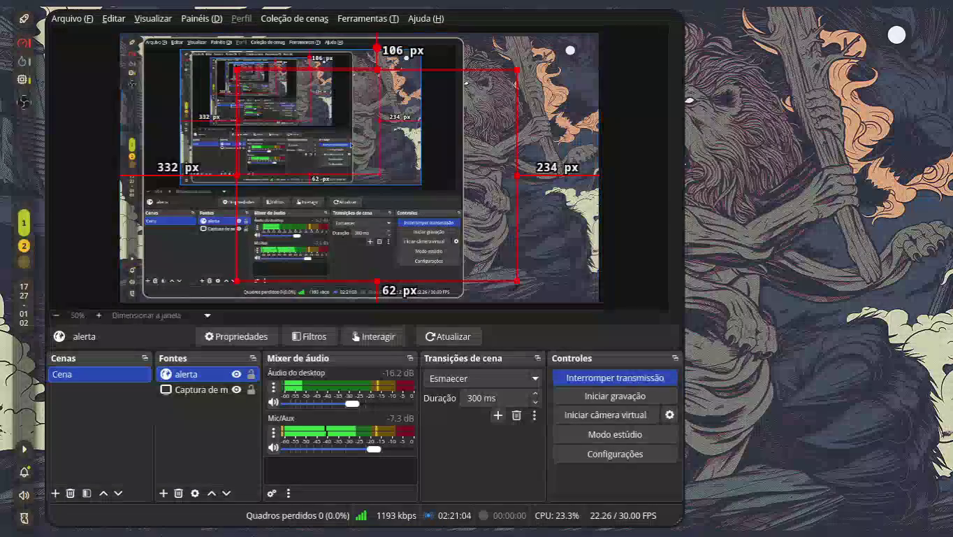
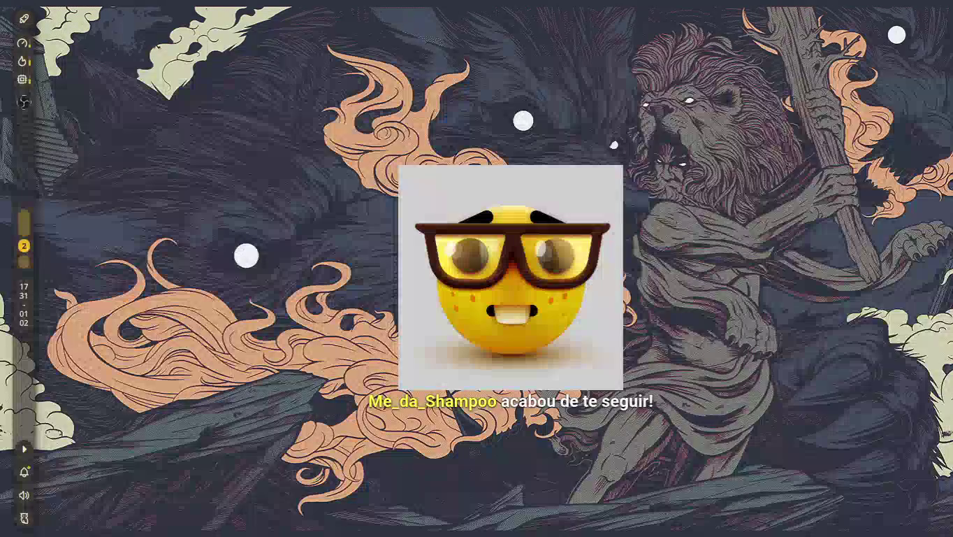
# - On workspace 1, open a Kitty terminal and run cmatrix
pyautogui.press('super+1')
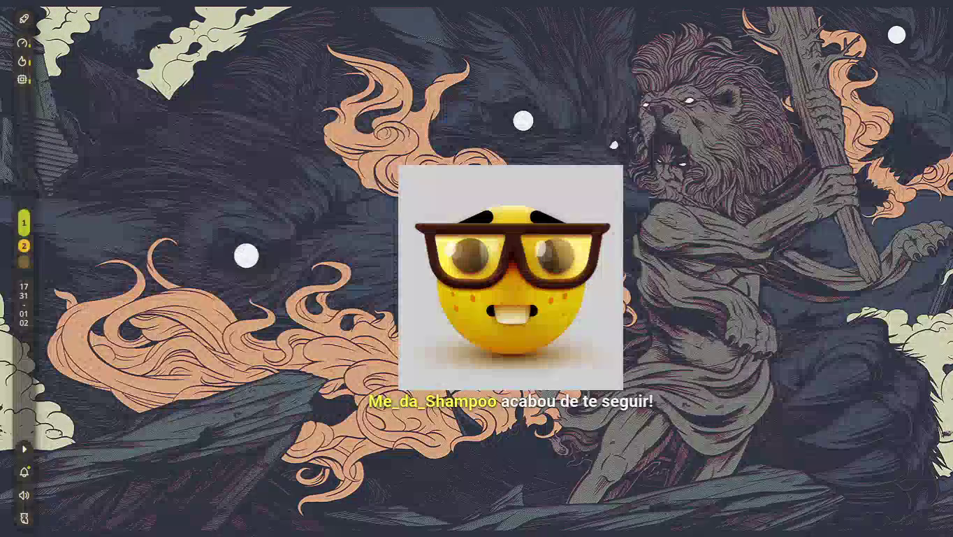
pyautogui.press('super+Return')
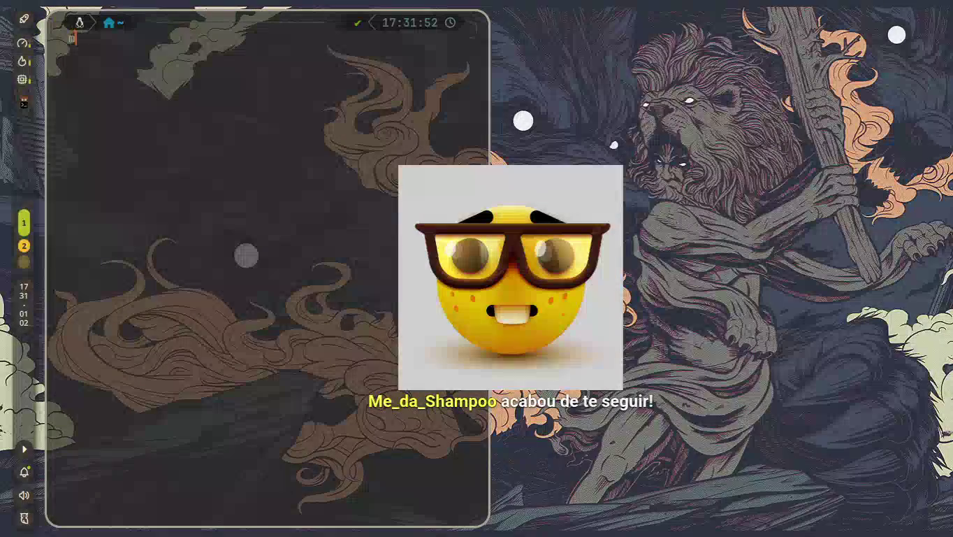
pyautogui.write('ma')
pyautogui.press('BackSpace')
pyautogui.press('BackSpace')
pyautogui.press('BackSpace')
pyautogui.press('BackSpace')
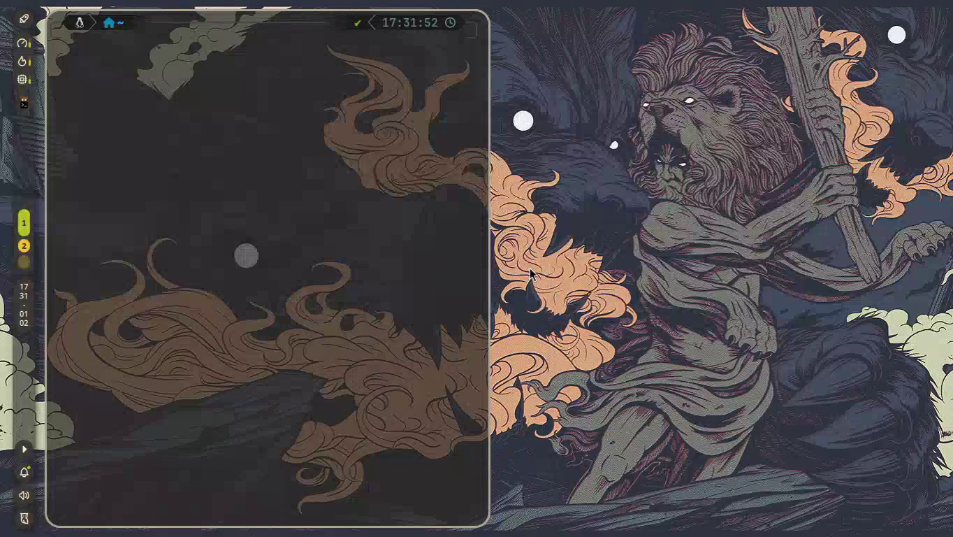
pyautogui.write('x')
pyautogui.press('Return')
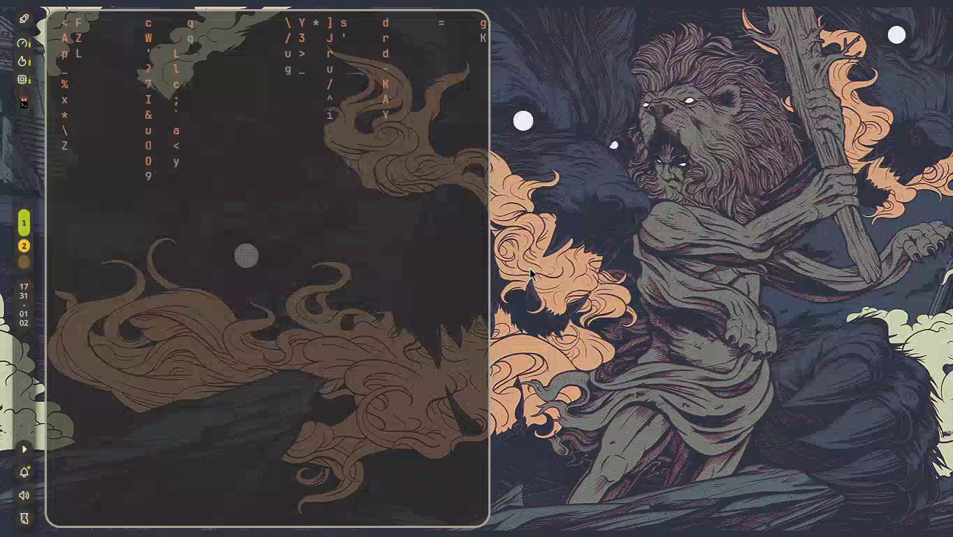
# - Make the cmatrix window fullscreen, then request closing it
pyautogui.press('super+f')
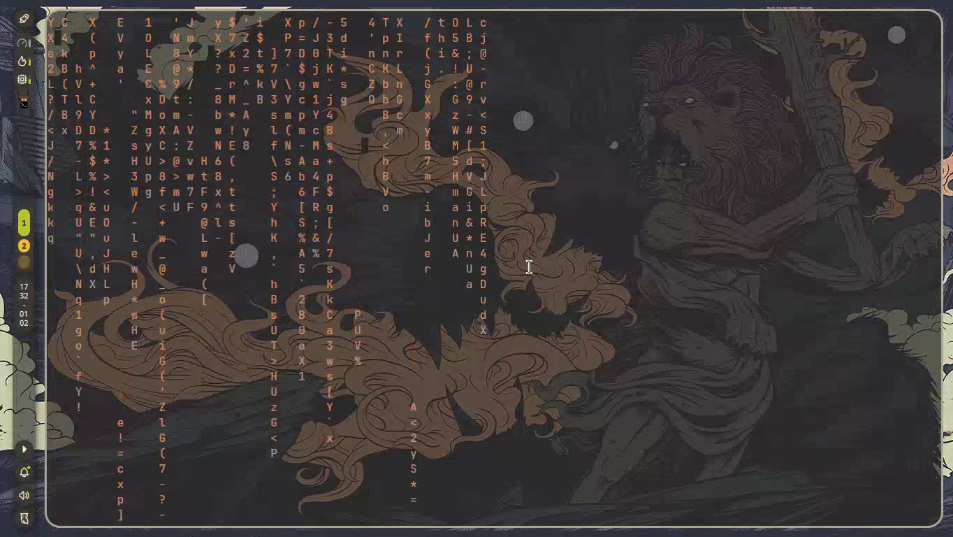
pyautogui.press('q')
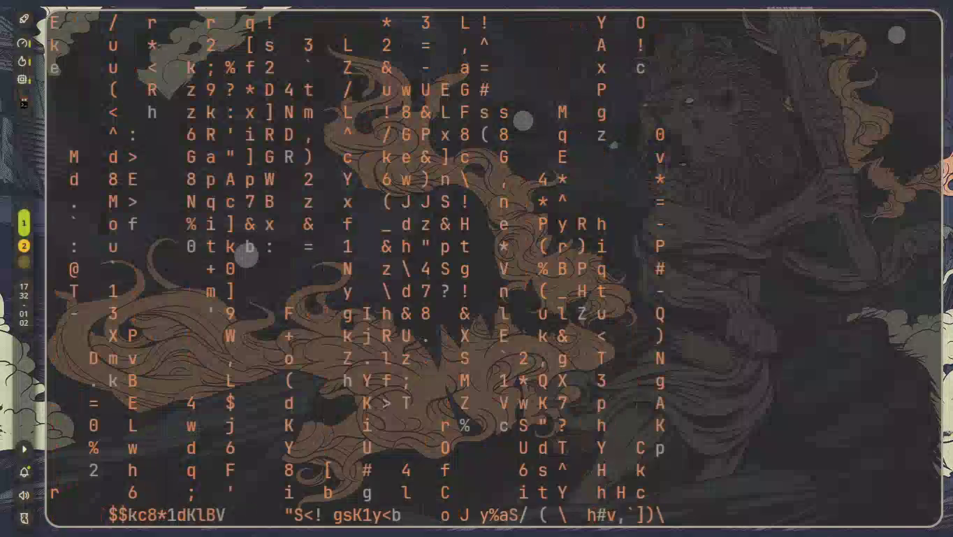
pyautogui.press('super+q')
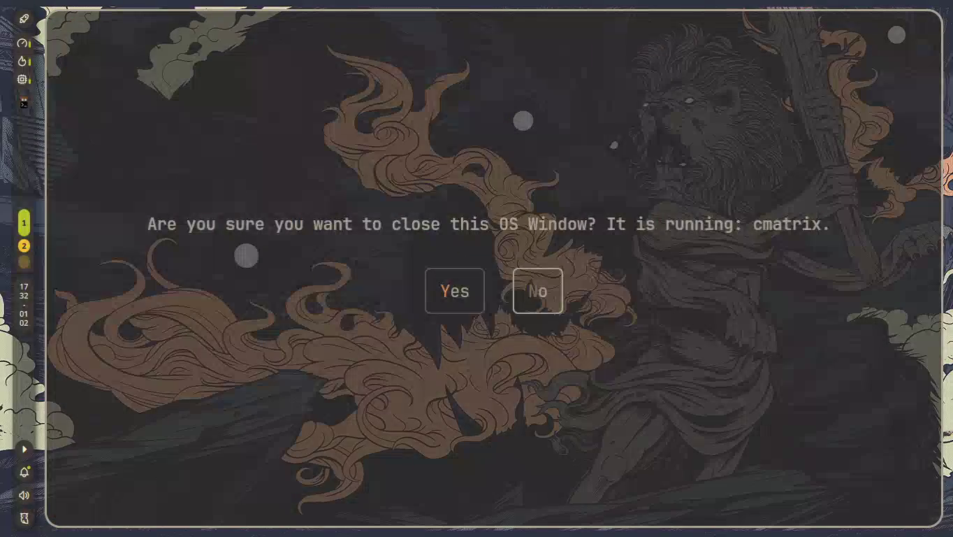
# - Confirm closing cmatrix, then open Yazi and browse the .config folders, including godot
pyautogui.press('y')
pyautogui.press('super+e')
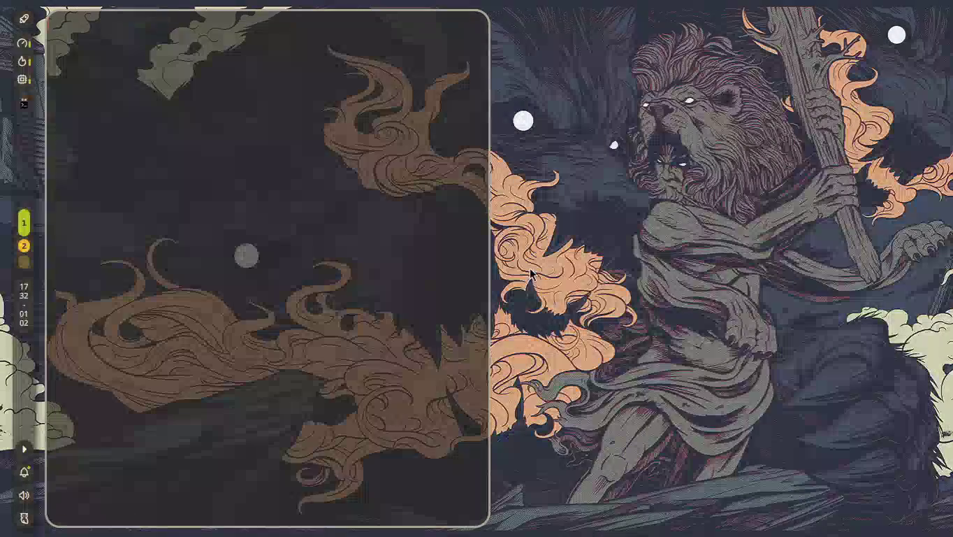
pyautogui.press('j')
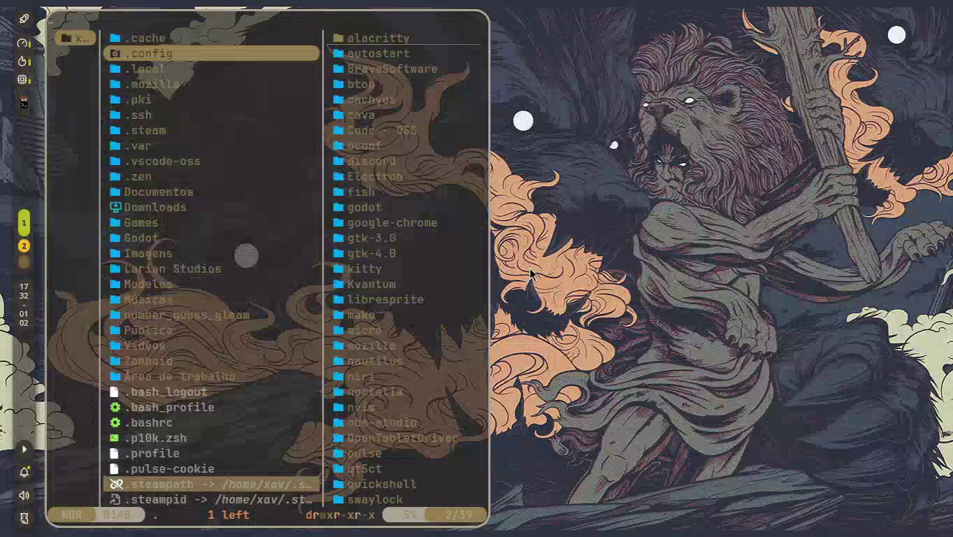
pyautogui.press('j')
pyautogui.press('k')
pyautogui.press('l')
pyautogui.press('j')
pyautogui.press('j')
pyautogui.press('j')
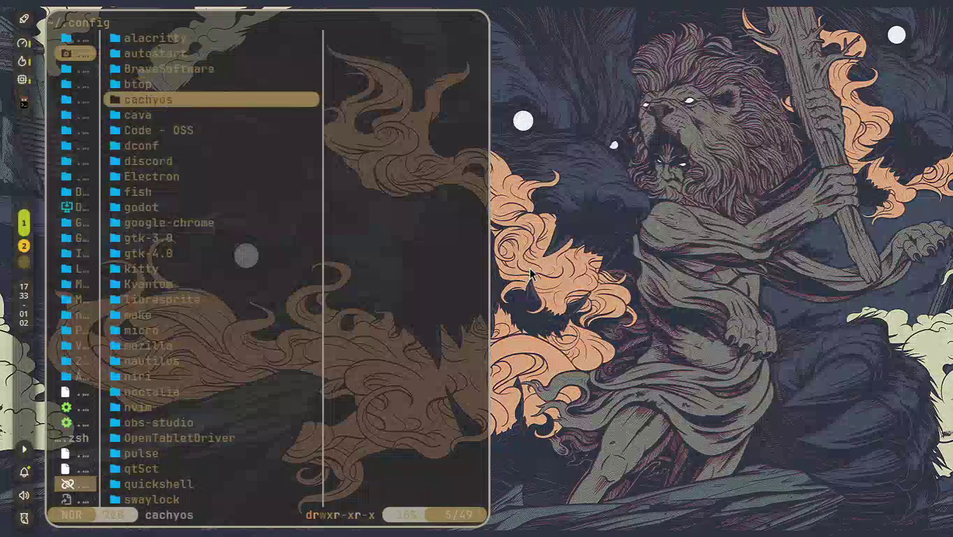
pyautogui.press('j')
pyautogui.press('j')
pyautogui.press('j')
pyautogui.press('j')
pyautogui.press('j')
pyautogui.press('j')
pyautogui.press('j')
pyautogui.press('j')
pyautogui.press('k')
pyautogui.press('k')
pyautogui.press('k')
pyautogui.press('j')
pyautogui.press('k')
pyautogui.press('k')
pyautogui.press('j')
pyautogui.press('j')
pyautogui.press('j')
pyautogui.press('j')
pyautogui.press('j')
pyautogui.press('j')
pyautogui.press('j')
pyautogui.press('j')
pyautogui.press('j')
pyautogui.press('j')
pyautogui.press('k')
pyautogui.press('k')
pyautogui.press('k')
pyautogui.press('k')
pyautogui.press('k')
pyautogui.press('k')
pyautogui.press('k')
pyautogui.press('l')
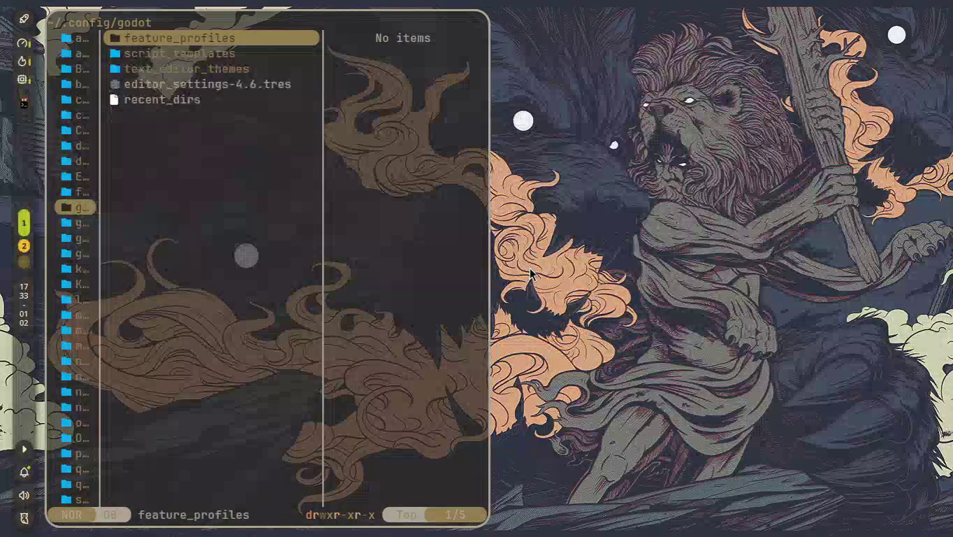
pyautogui.press('j')
pyautogui.press('j')
pyautogui.press('j')
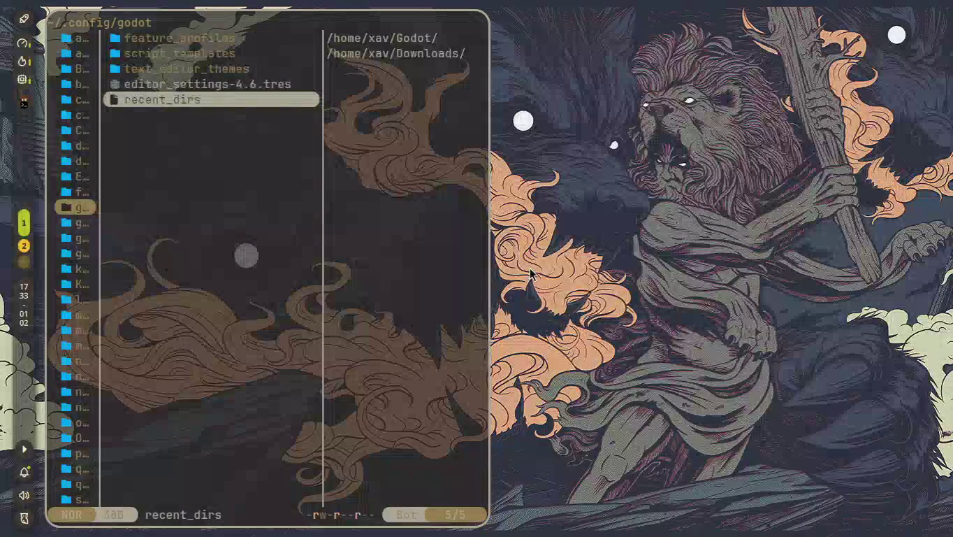
pyautogui.press('h')
pyautogui.press('h')
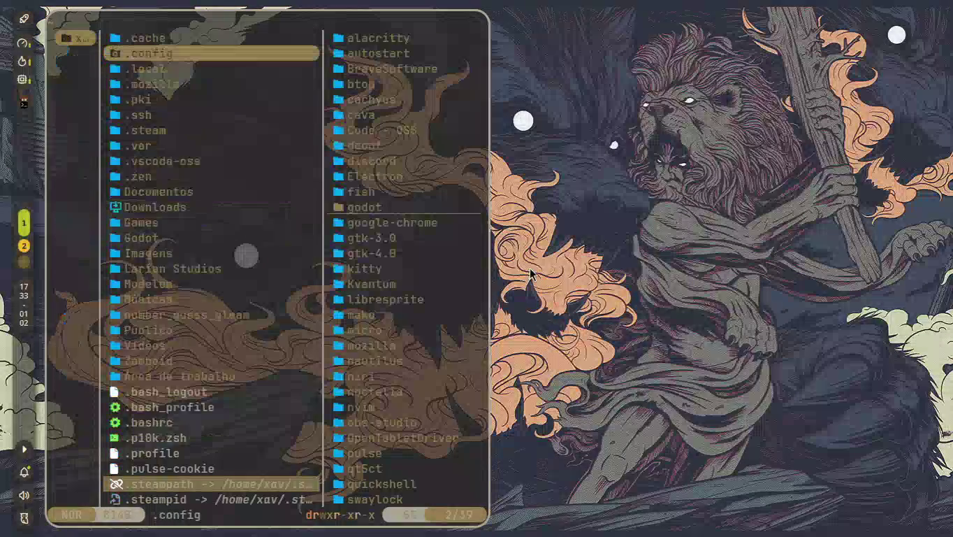
pyautogui.press('h')
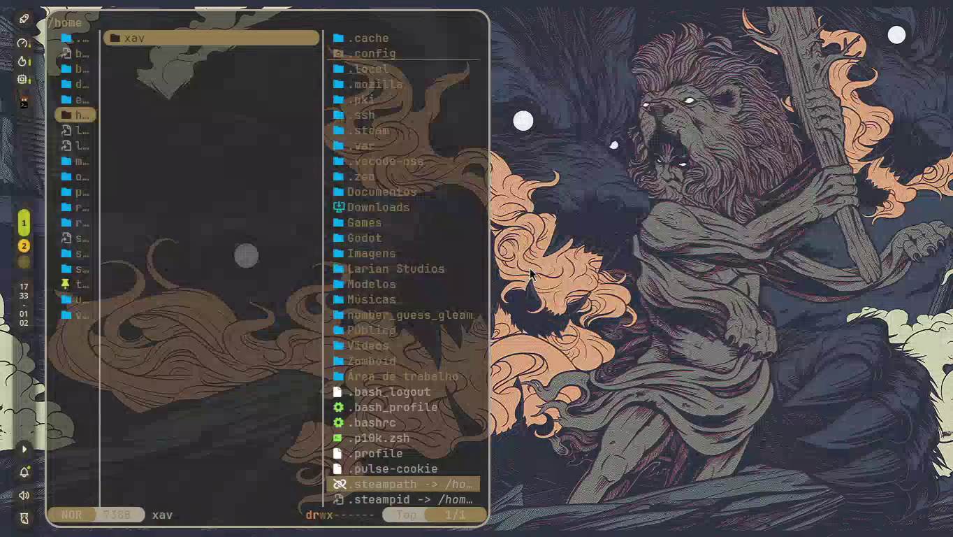
# - Navigate into the Godot projects folder and open the godSimulator project
pyautogui.press('l')
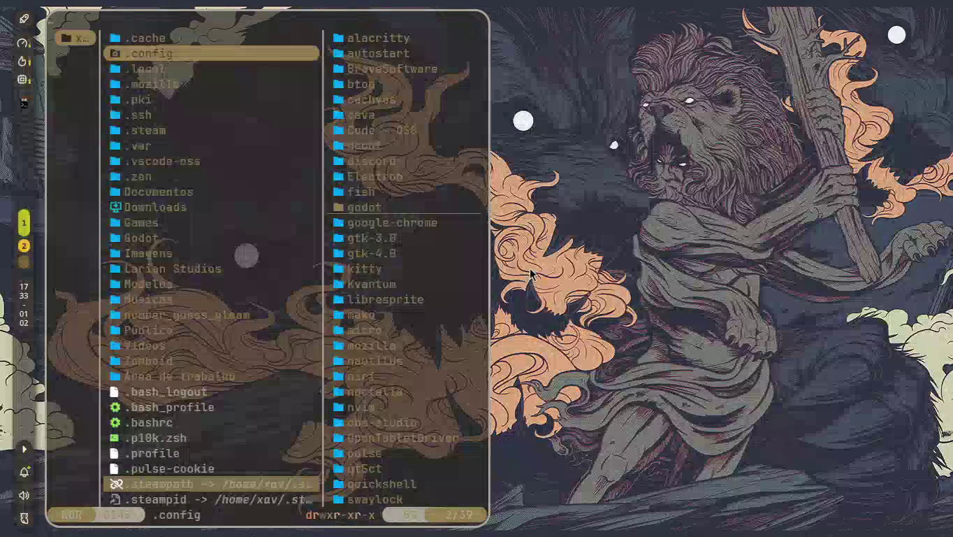
pyautogui.press('j')
pyautogui.press('j')
pyautogui.press('j')
pyautogui.press('j')
pyautogui.press('j')
pyautogui.press('j')
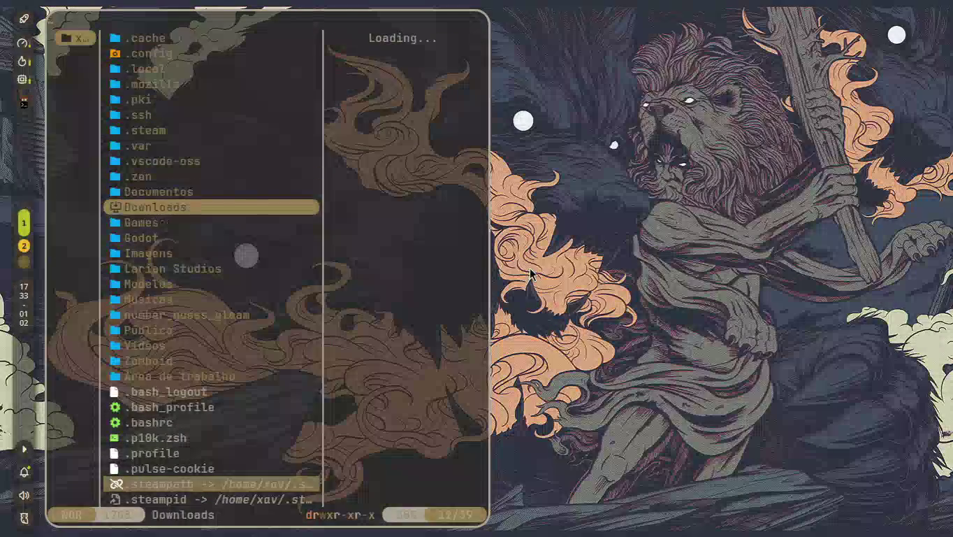
pyautogui.press('l')
pyautogui.press('j')
pyautogui.press('j')
pyautogui.press('j')
pyautogui.press('k')
pyautogui.press('k')
pyautogui.press('j')
pyautogui.press('j')
pyautogui.press('j')
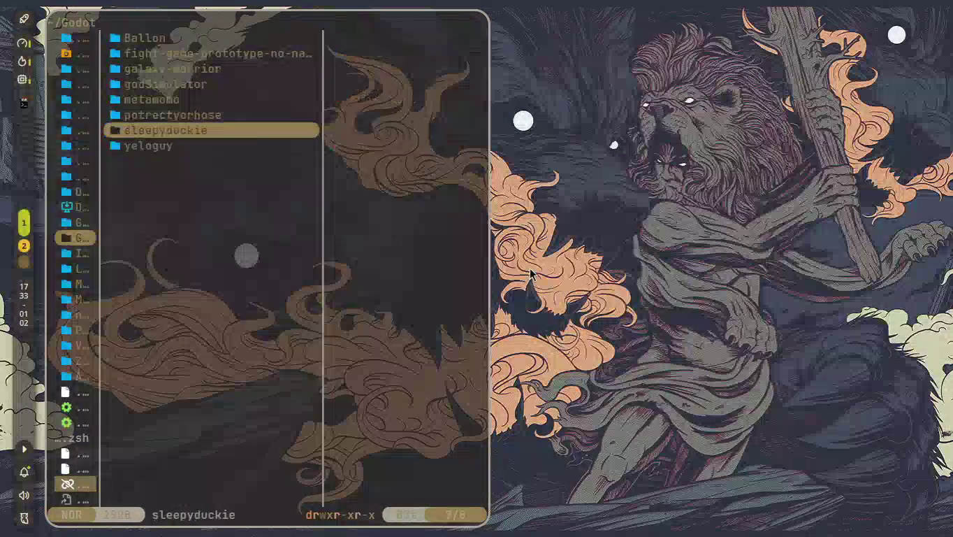
pyautogui.press('k')
pyautogui.press('k')
pyautogui.press('k')
pyautogui.press('k')
pyautogui.press('j')
pyautogui.press('l')
pyautogui.press('j')
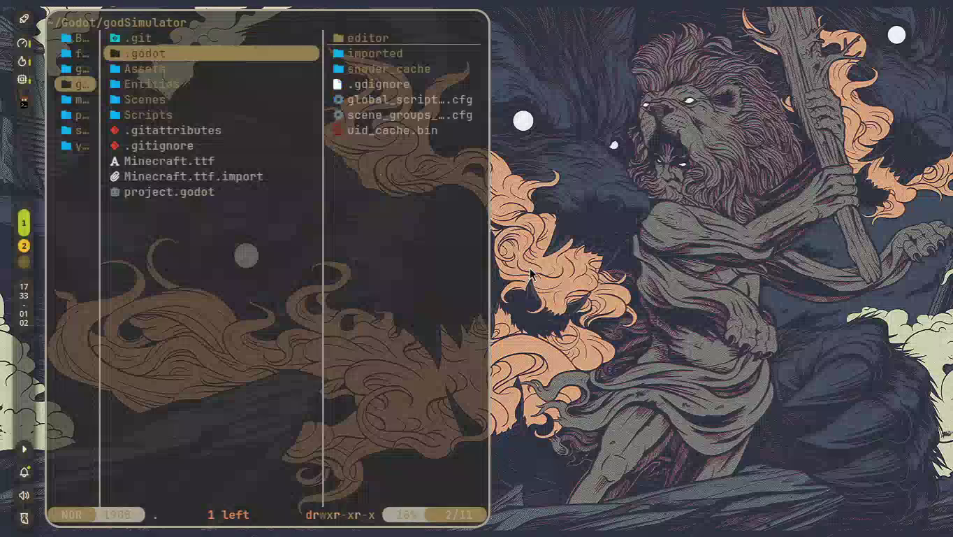
pyautogui.press('j')
pyautogui.press('j')
# - Open the Scripts folder, preview its scripts, and open spawner.gd in the editor
pyautogui.press('j')
pyautogui.press('j')
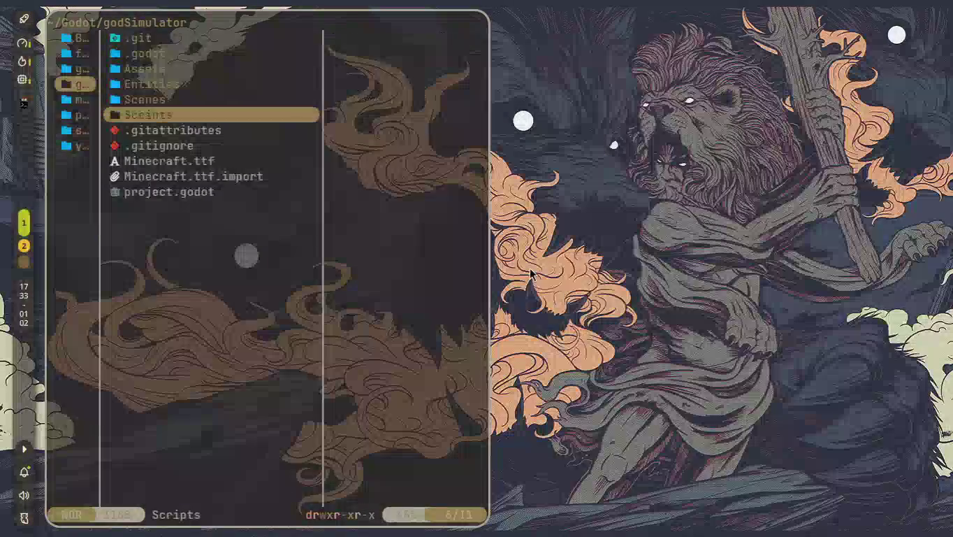
pyautogui.press('l')
pyautogui.press('j')
pyautogui.press('j')
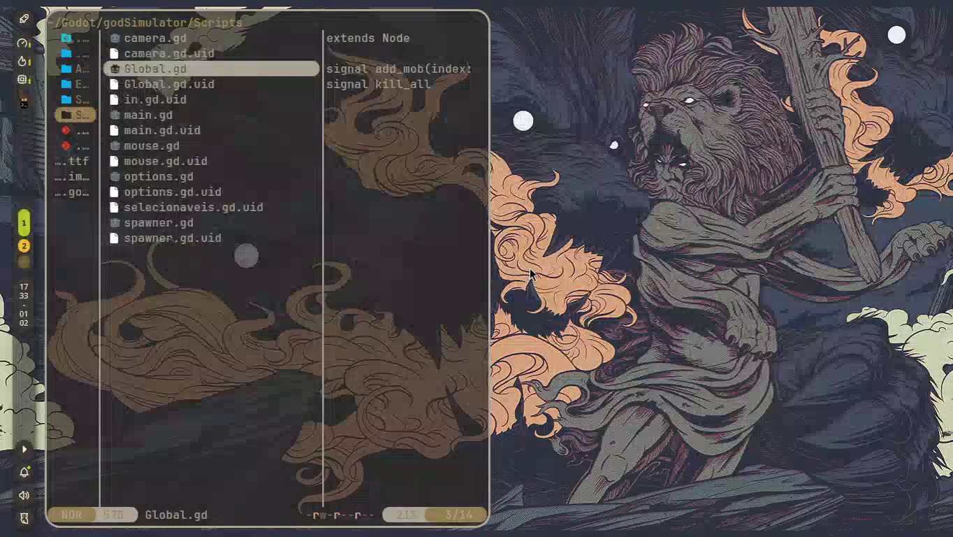
pyautogui.press('j')
pyautogui.press('j')
pyautogui.press('j')
pyautogui.press('j')
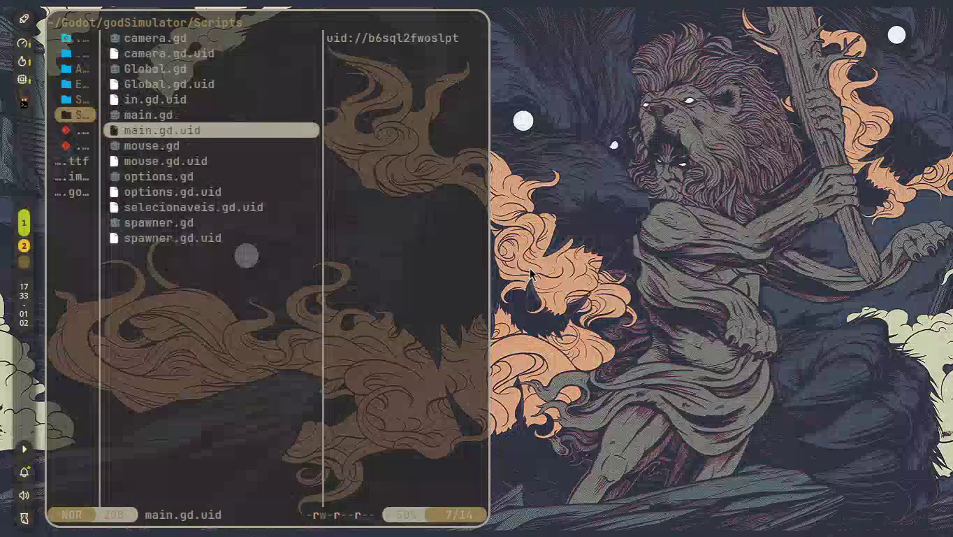
pyautogui.press('k')
pyautogui.press('j')
pyautogui.press('j')
pyautogui.press('j')
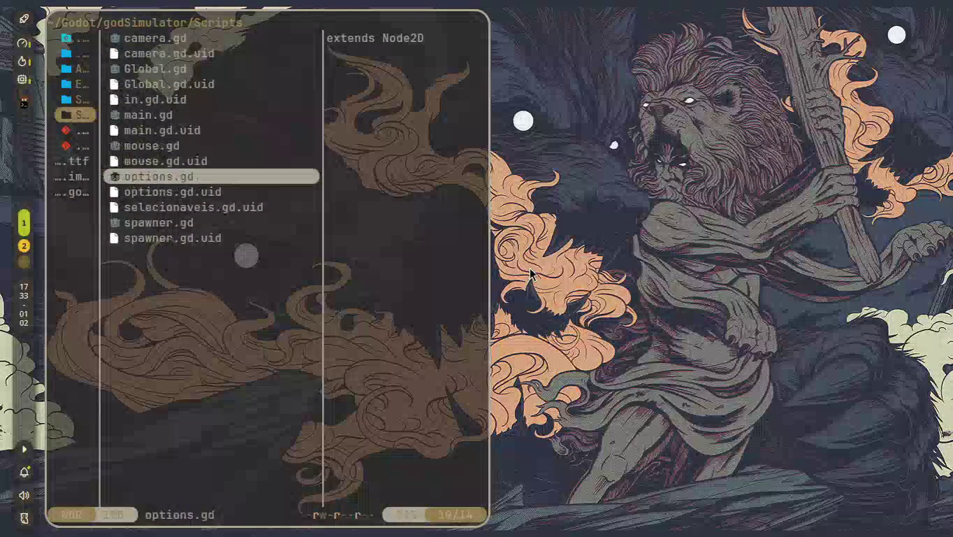
pyautogui.press('j')
pyautogui.press('j')
pyautogui.press('j')
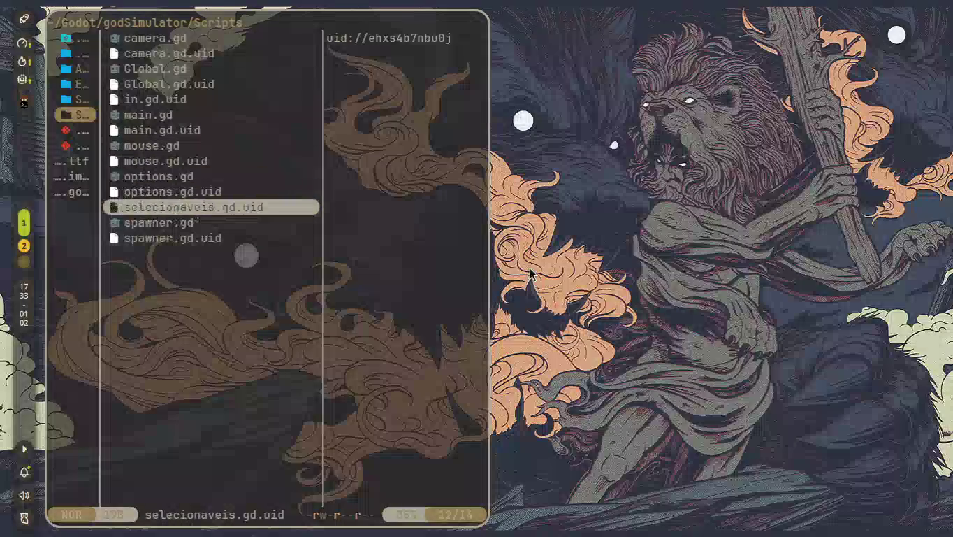
pyautogui.press('Return')
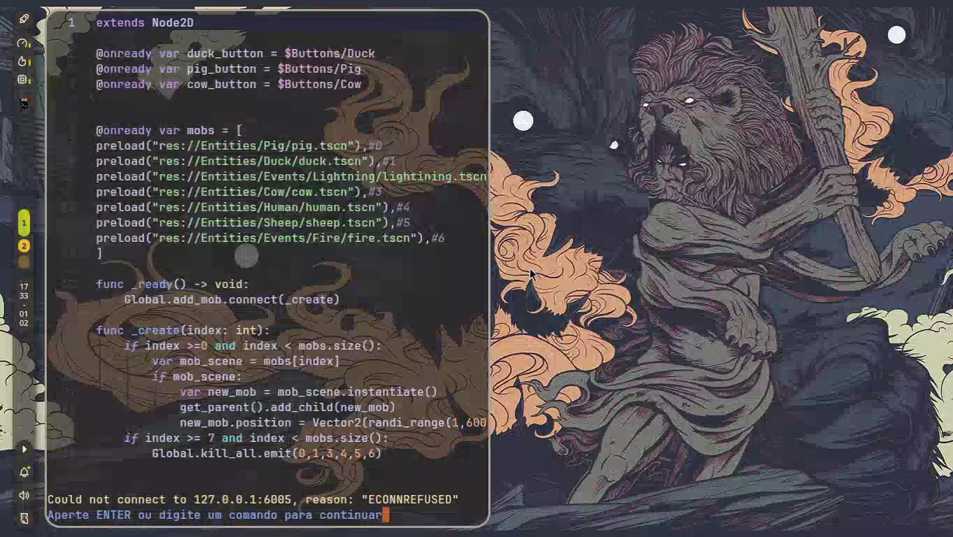
# - Dismiss the connection error, skim spawner.gd, and show the project Explorer with space+e
pyautogui.press('super+ctrl+Right')
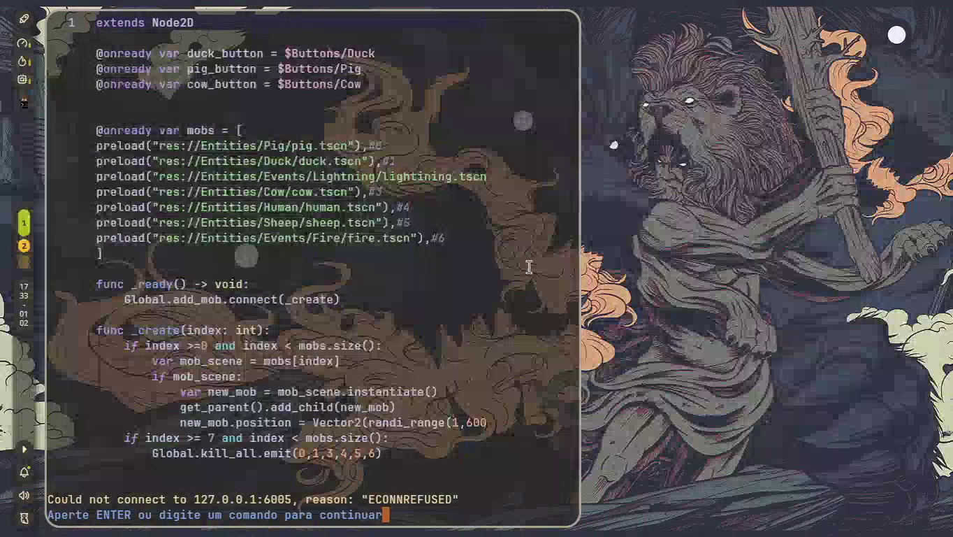
pyautogui.press('Return')
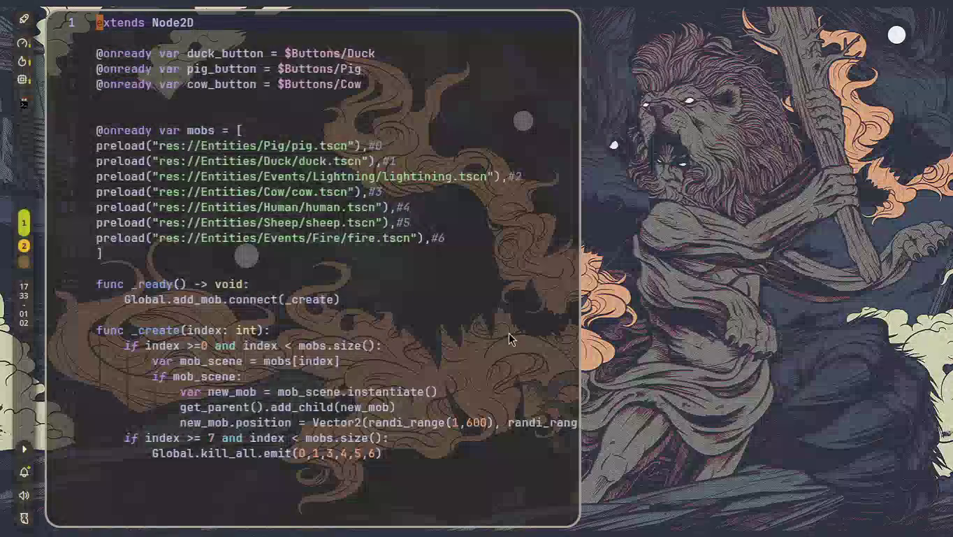
pyautogui.scroll(-6, 502, 339)
pyautogui.scroll(6, 502, 341)
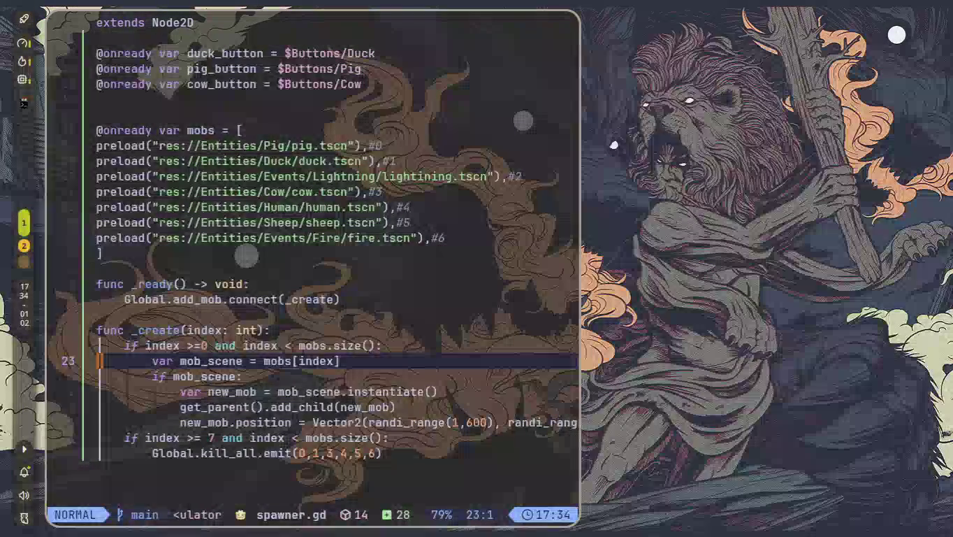
pyautogui.scroll(-4, 384, 349)
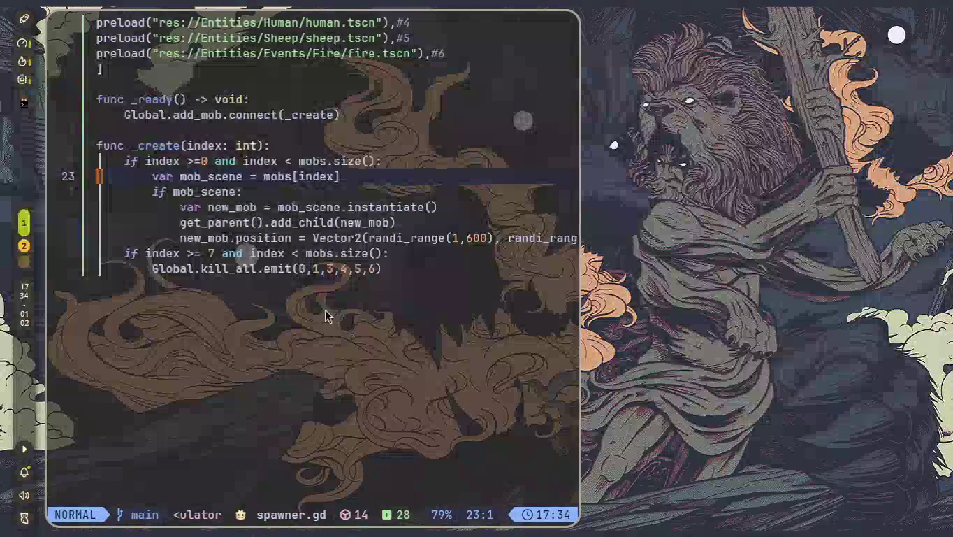
pyautogui.scroll(1, 325, 314)
pyautogui.press('space')
pyautogui.press('e')
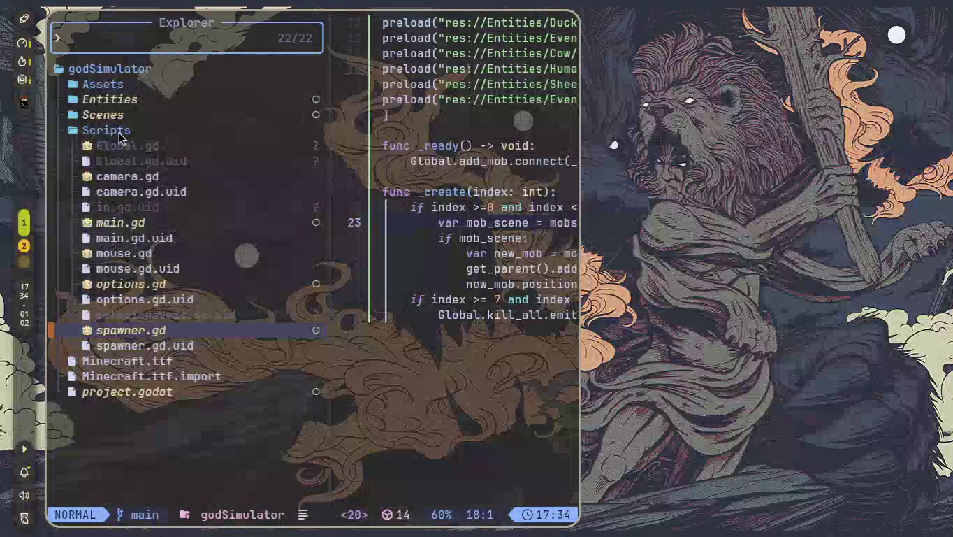
# - Open Global.gd to check the kill_all signal, then return to spawner.gd
pyautogui.doubleClick(139, 148)
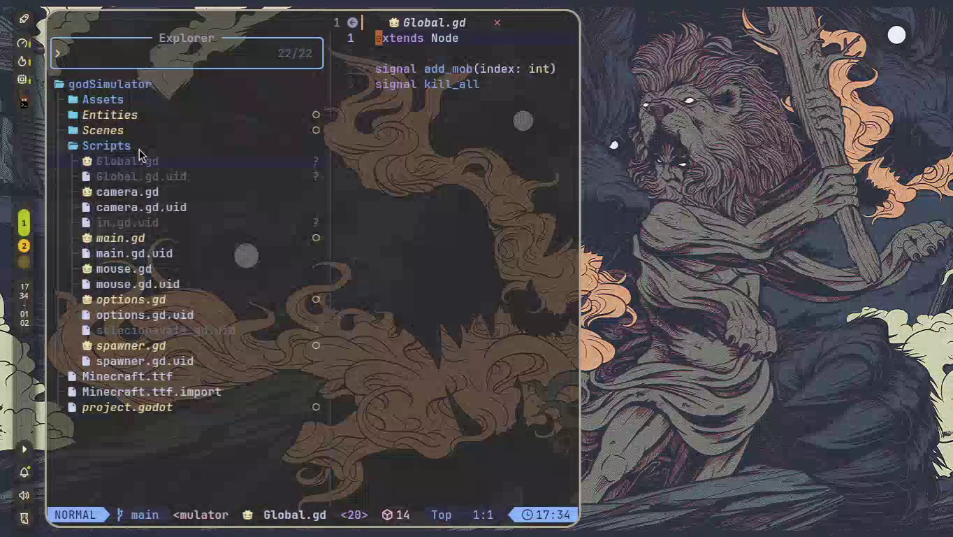
pyautogui.click(479, 85)
pyautogui.keyDown('shift'); pyautogui.click(355, 92); pyautogui.keyUp('shift')
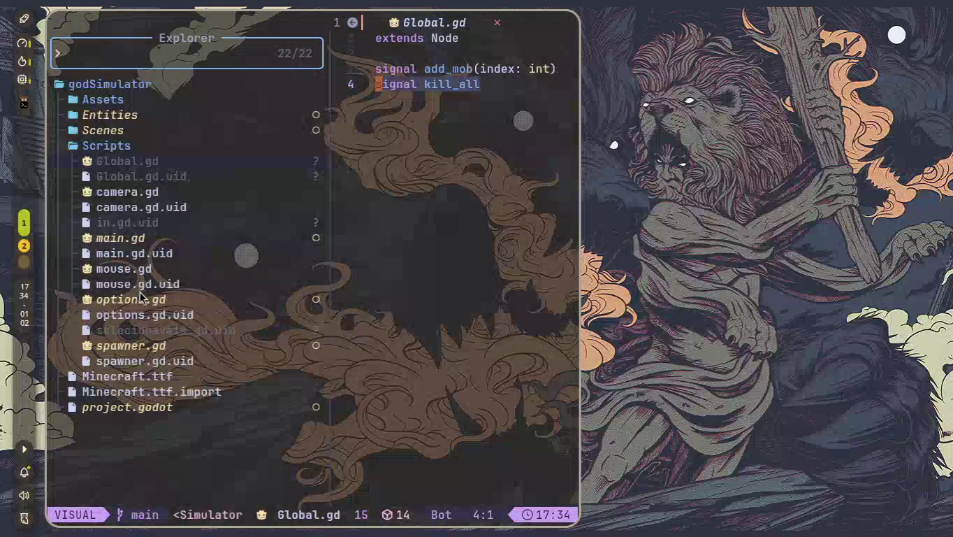
pyautogui.click(139, 346)
# - Make the window fullscreen with smaller text and select line 28's kill_all condition
pyautogui.scroll(-3, 483, 311)
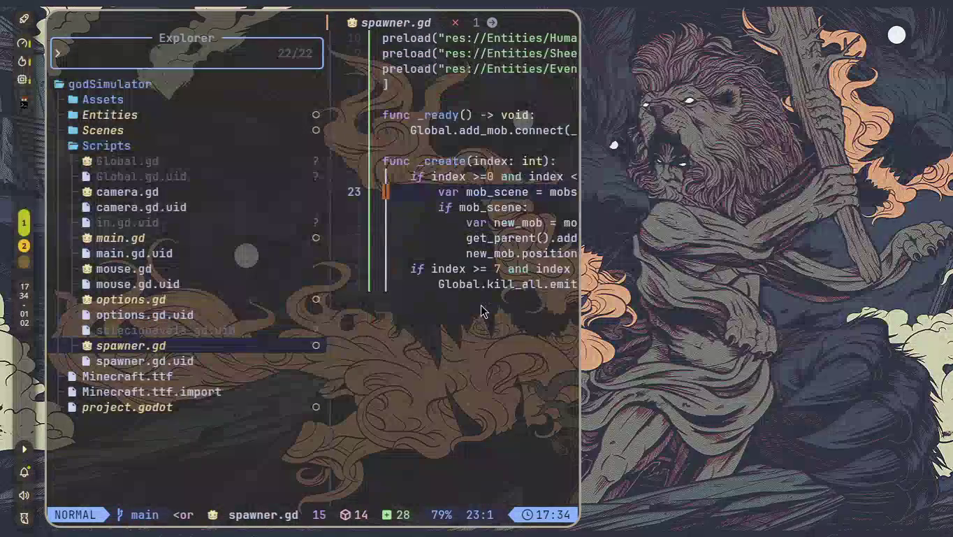
pyautogui.press('super+f')
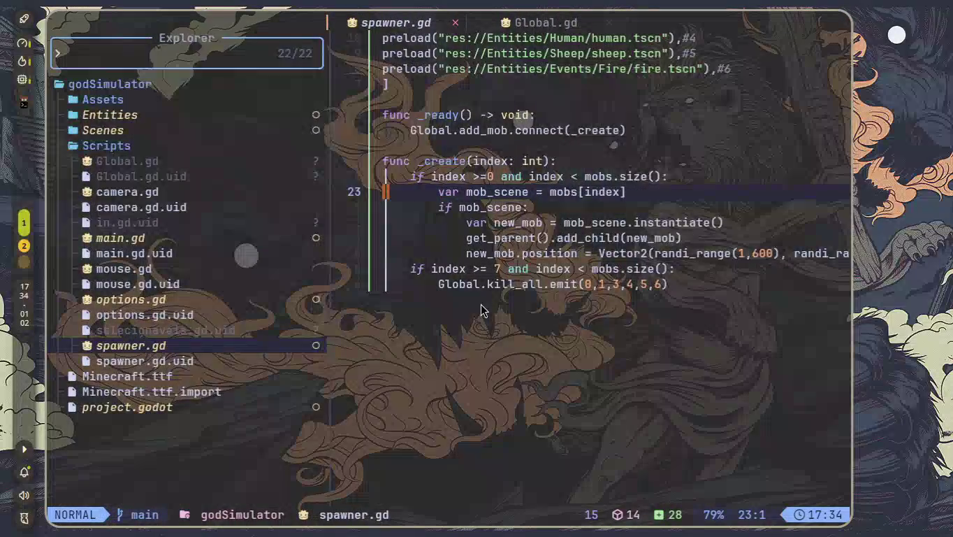
pyautogui.hotkey('ctrl', '-')
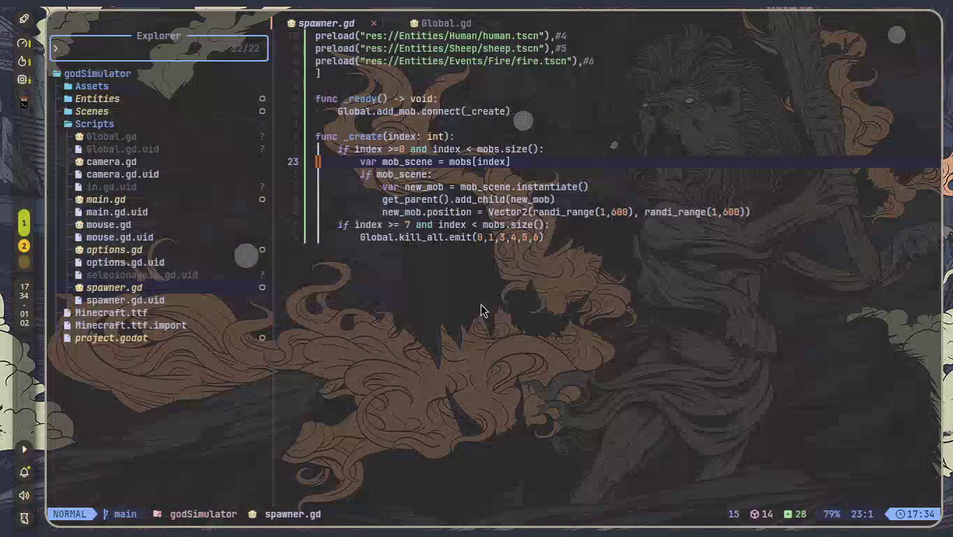
pyautogui.scroll(4, 481, 310)
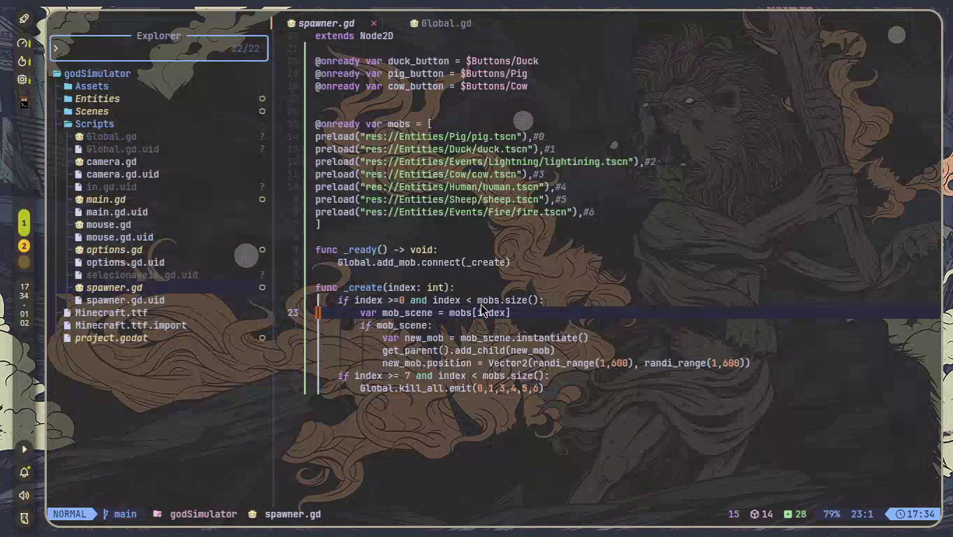
pyautogui.moveTo(339, 375); pyautogui.dragTo(468, 381)
pyautogui.moveTo(389, 370); pyautogui.dragTo(409, 382)
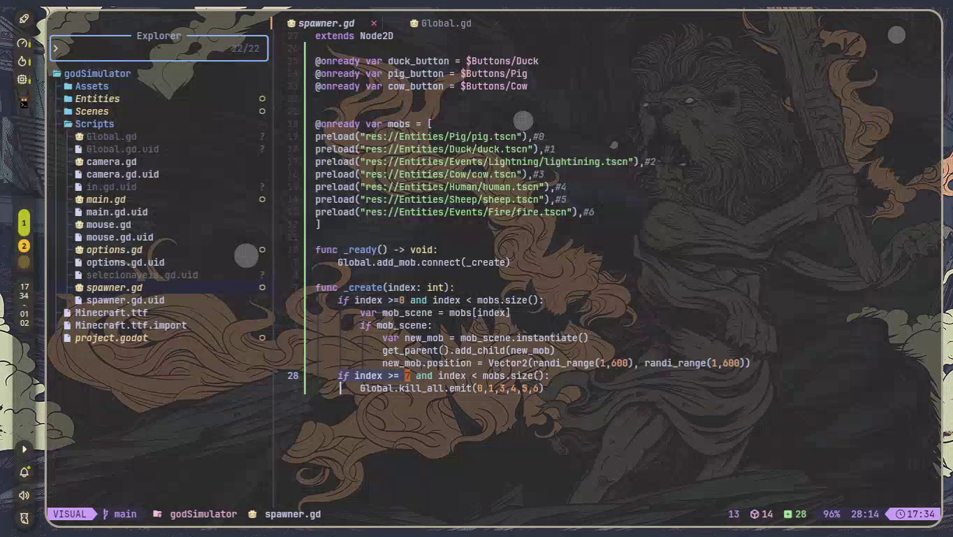
# - Rewrite line 28's condition from '>= … and index < mobs.size()' to 'index == 7'
pyautogui.moveTo(396, 380); pyautogui.dragTo(540, 376)
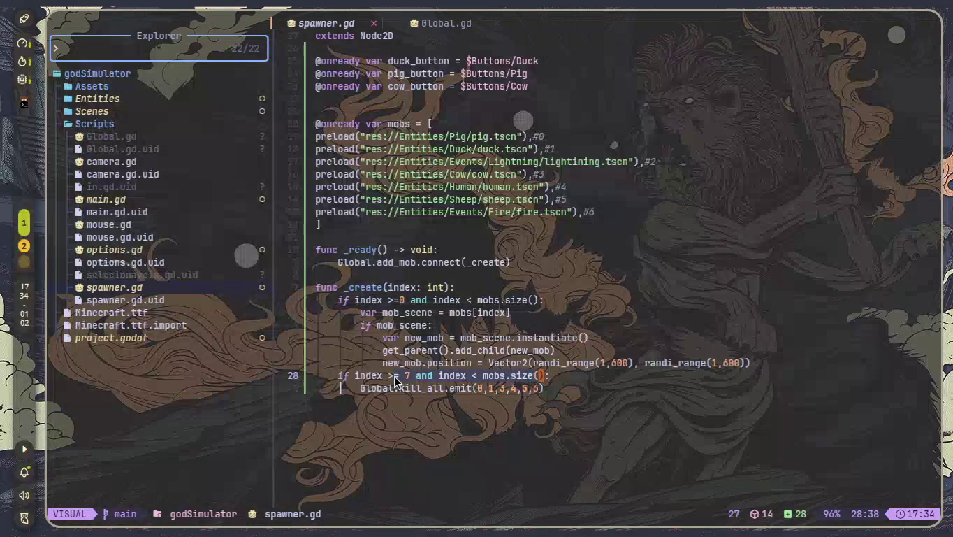
pyautogui.click(395, 378)
pyautogui.press('k')
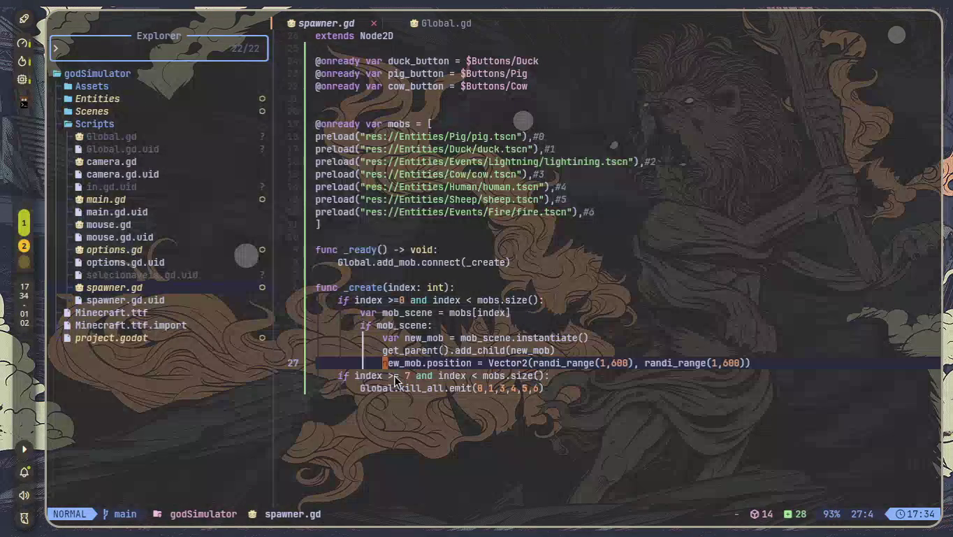
pyautogui.click(395, 378)
pyautogui.press('i')
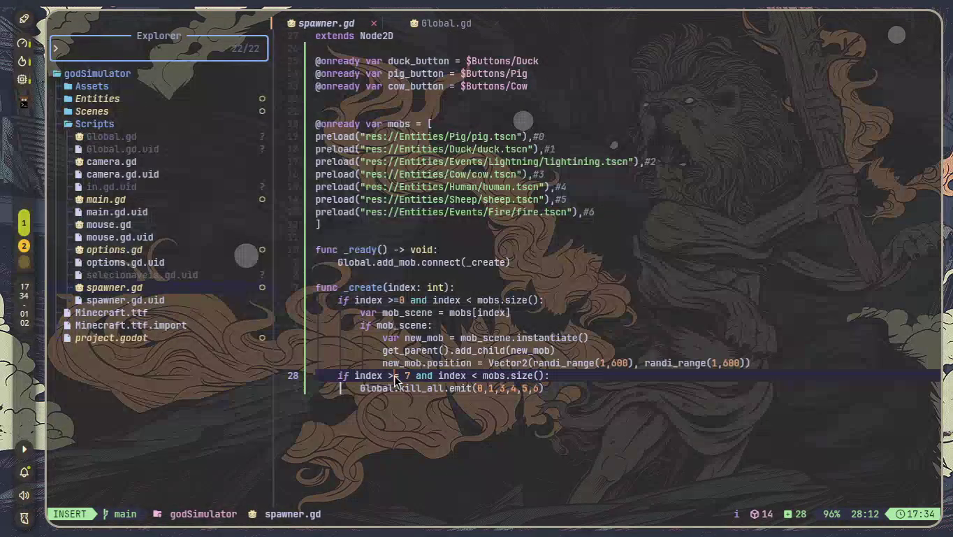
pyautogui.press('BackSpace')
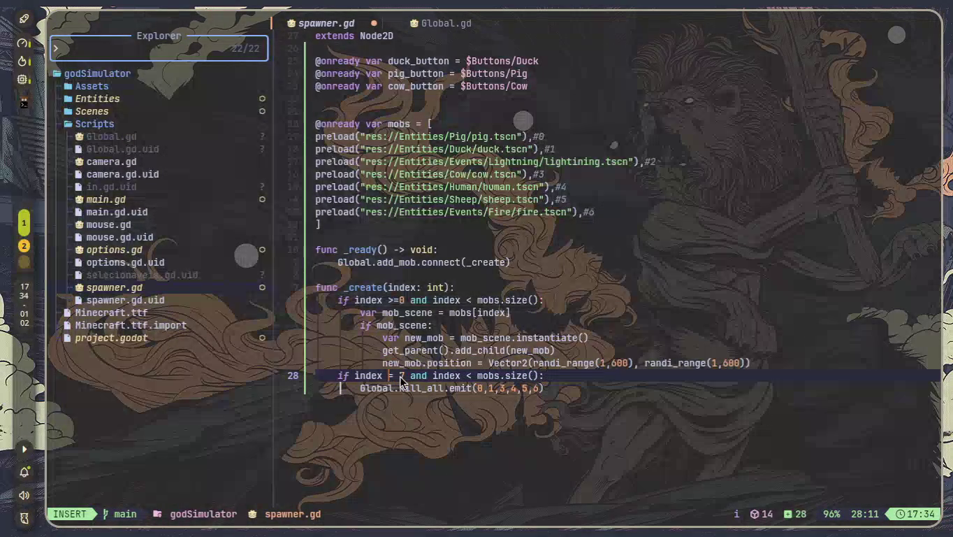
pyautogui.write('=')
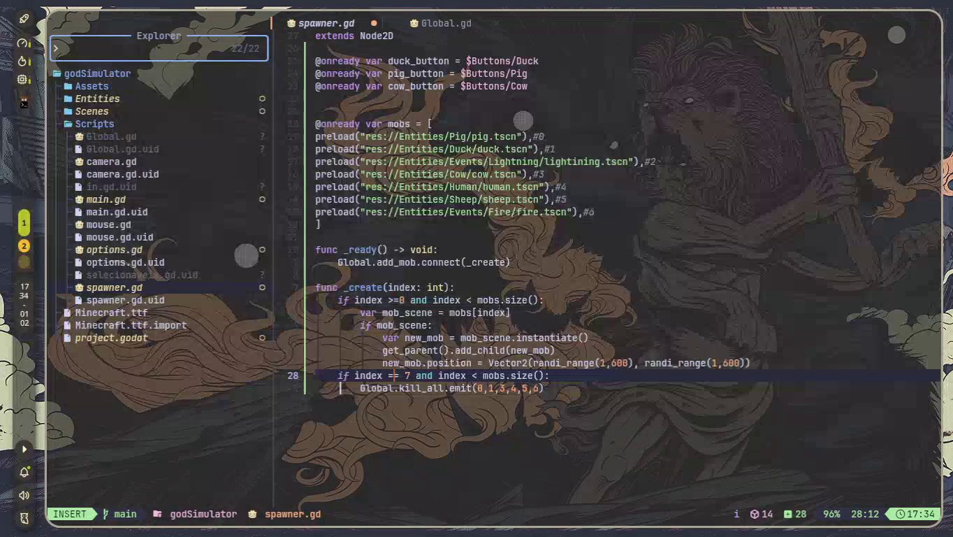
pyautogui.press('Right')
pyautogui.press('Right')
pyautogui.press('Right')
pyautogui.press('Right')
pyautogui.press('Right')
pyautogui.press('Right')
pyautogui.press('BackSpace')
pyautogui.press('BackSpace')
pyautogui.press('BackSpace')
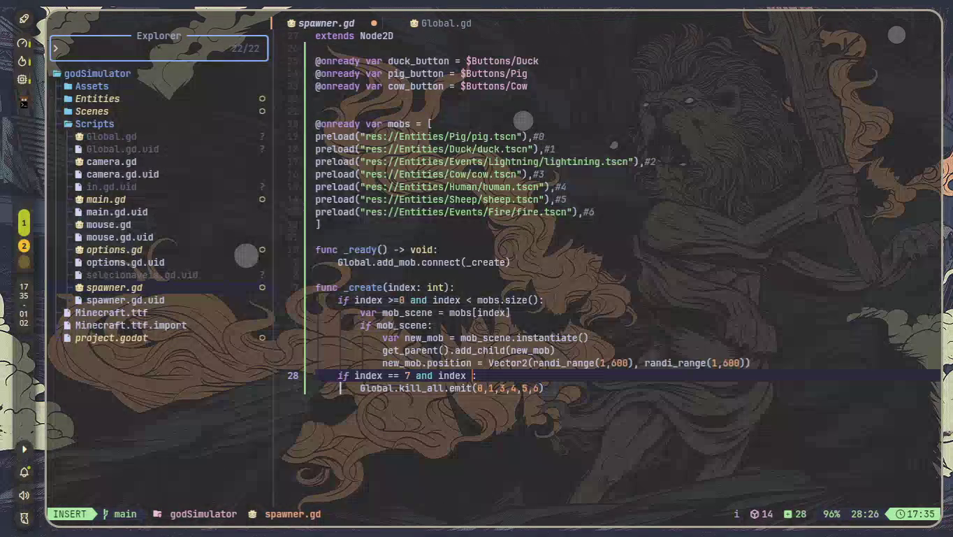
pyautogui.press('BackSpace')
pyautogui.press('BackSpace')
pyautogui.press('BackSpace')
pyautogui.write('7')
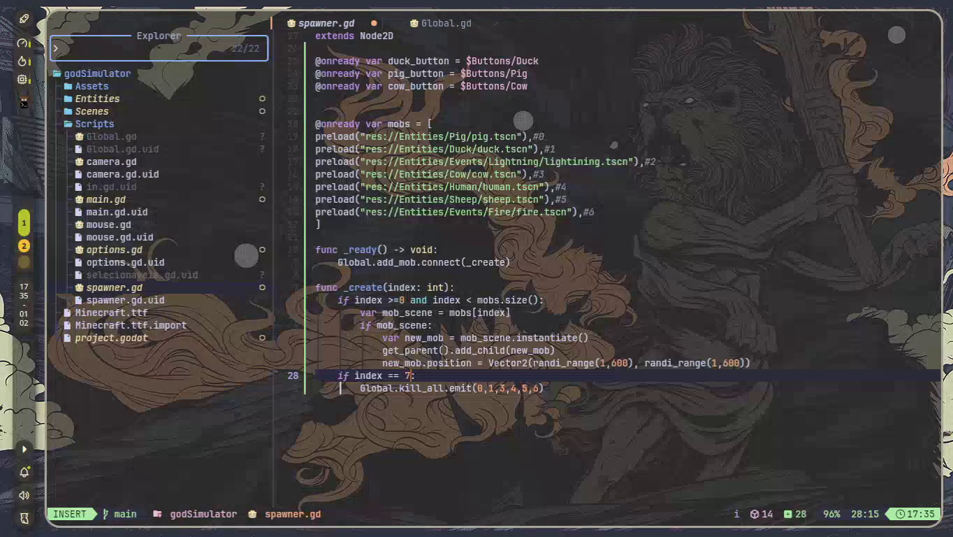